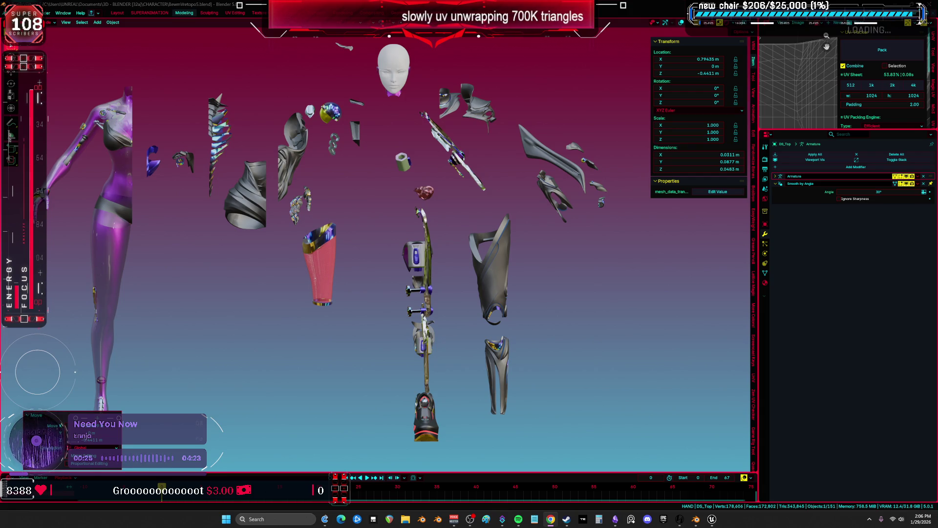
Turn on wireframes and move the DS_FlapA and DS_Forearm pieces apart from the body
key(shift+alt+z)
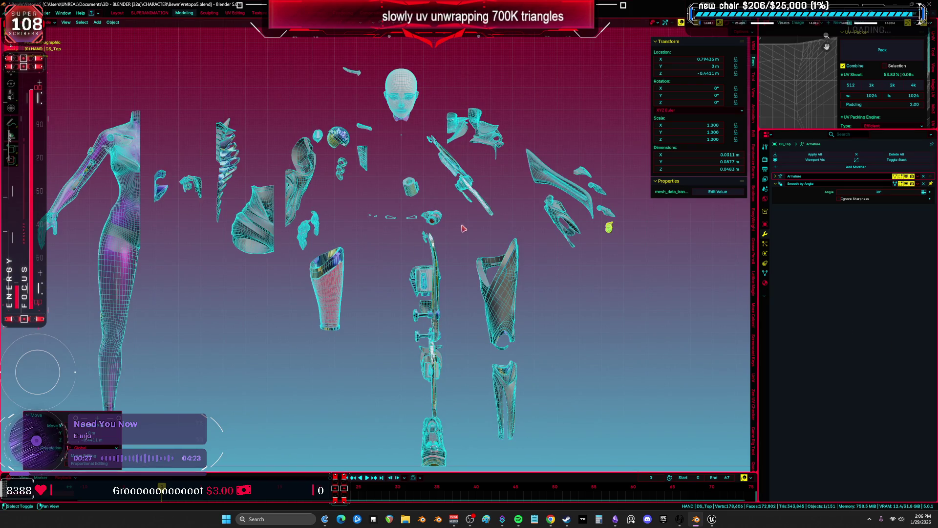
scroll(497, 227, down, 4)
scroll(497, 228, up, 5)
click(484, 266)
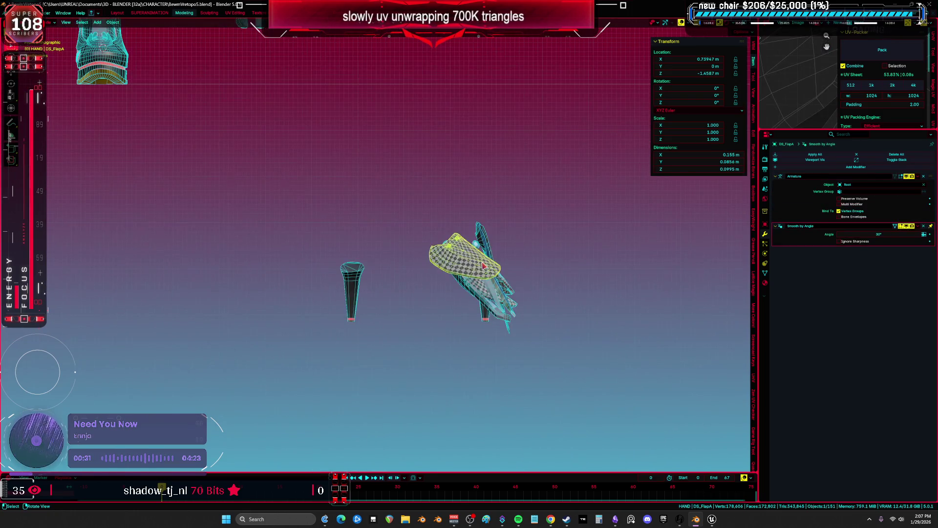
shift+middle_drag(484, 266, 484, 328)
key(g)
click(455, 230)
click(481, 318)
key(g)
click(541, 252)
Move DS_FlapB to the upper left and the DS_Heel cone pieces further right
click(489, 347)
key(g)
click(406, 279)
click(470, 352)
key(g)
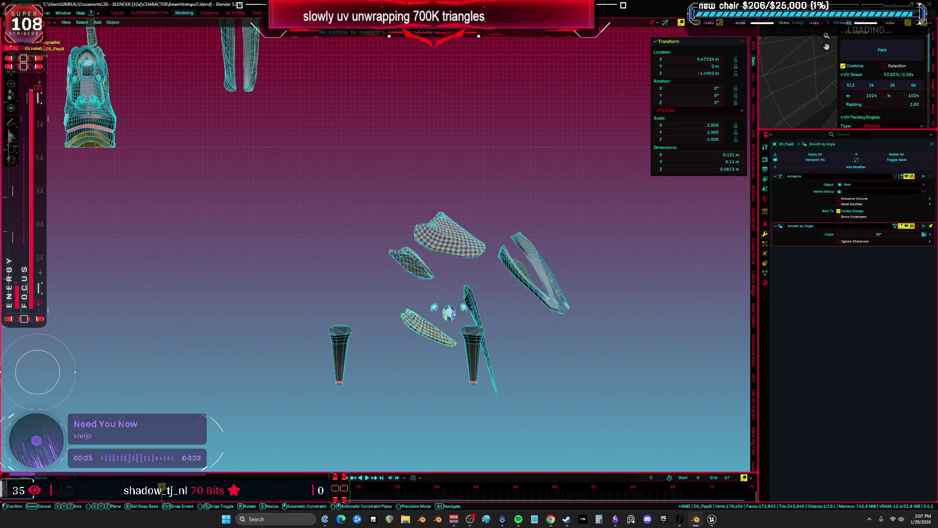
click(376, 276)
click(472, 343)
key(g)
click(494, 326)
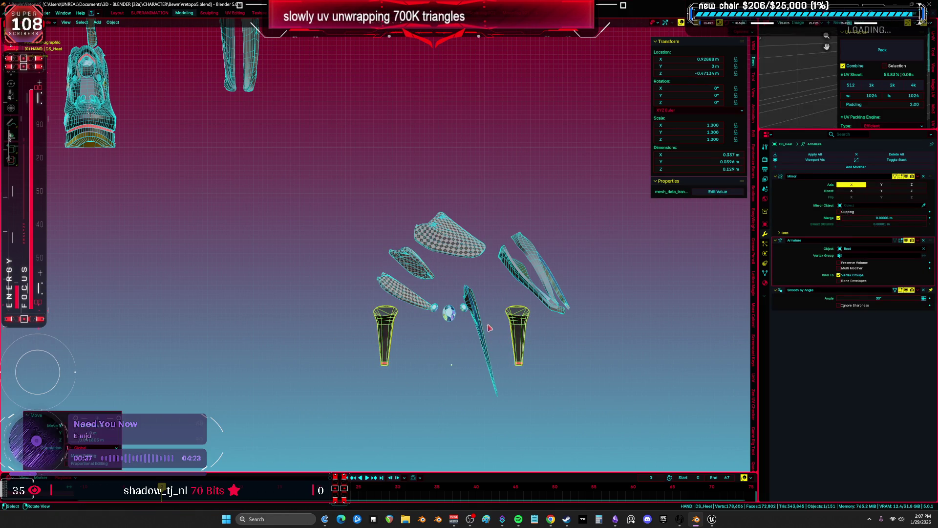
Move the DS_Gems pieces to a separate spot
click(489, 327)
scroll(484, 313, down, 2)
click(457, 300)
key(g)
click(435, 252)
Check the DS_Calf piece's UV layout in Edit Mode, then move it further right
shift+middle_drag(363, 103, 381, 192)
click(337, 187)
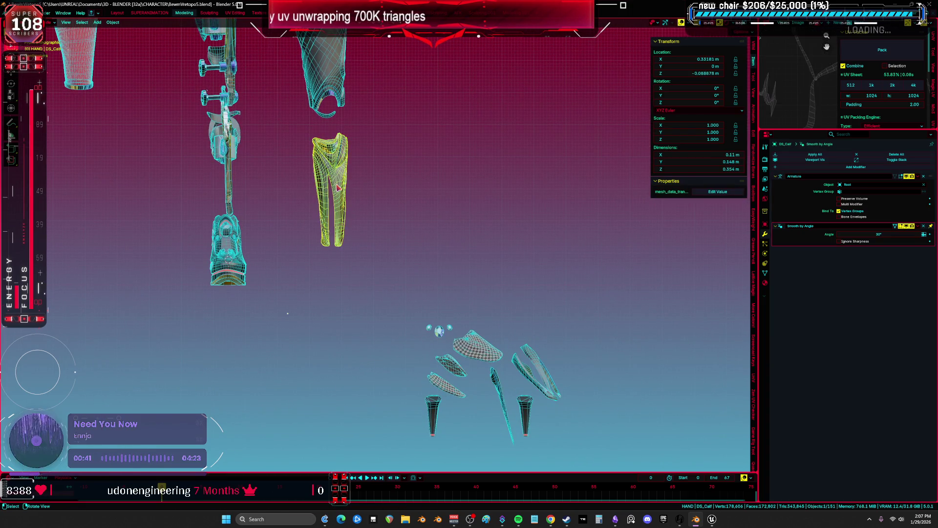
key(Tab)
key(shift+F10)
key(shift+F5)
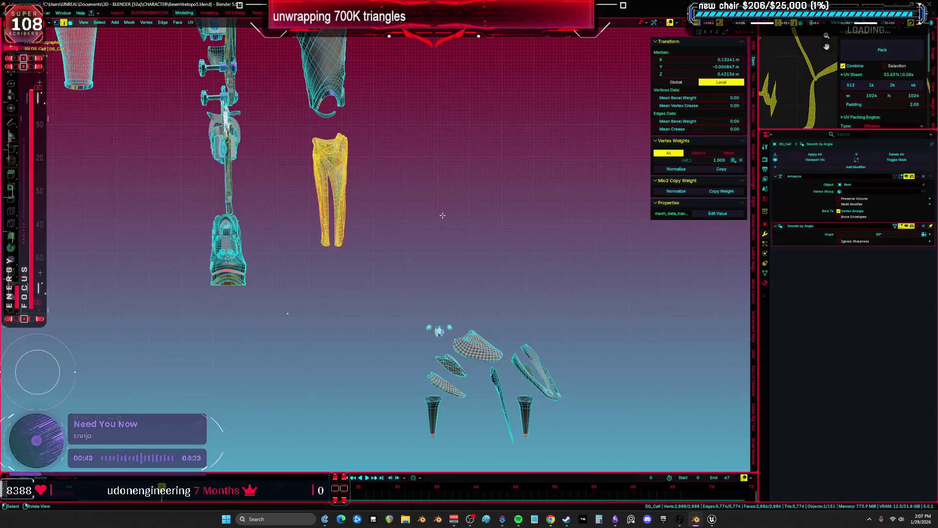
key(Tab)
scroll(404, 225, down, 3)
scroll(386, 262, up, 2)
key(g)
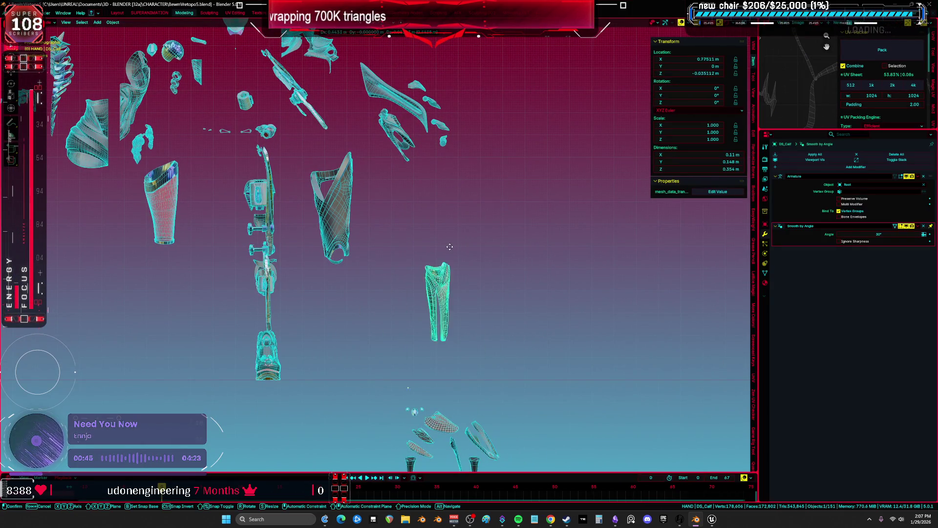
click(509, 260)
Move the DS_Thigh piece to its own spot
click(346, 210)
key(g)
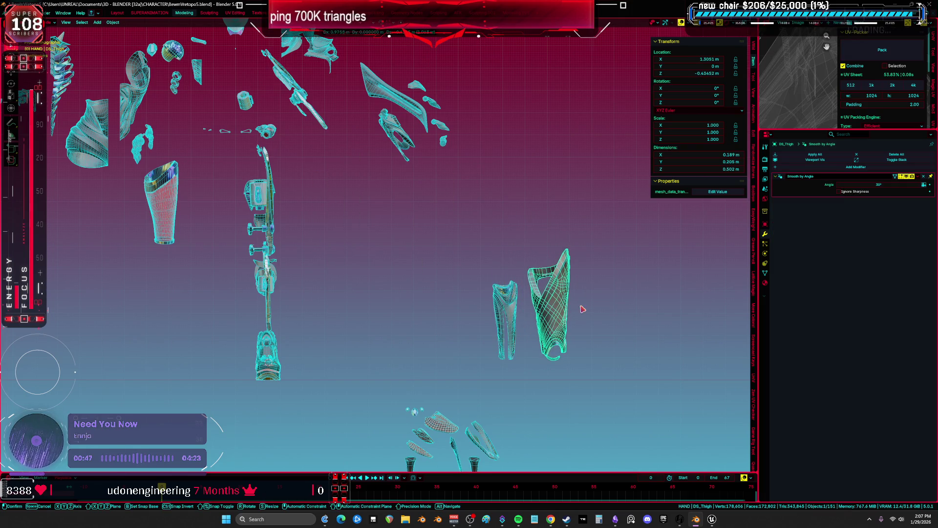
click(583, 309)
shift+scroll(489, 274, up, 3)
Box-select the four DS_Wings pieces and move them down and right
click(398, 199)
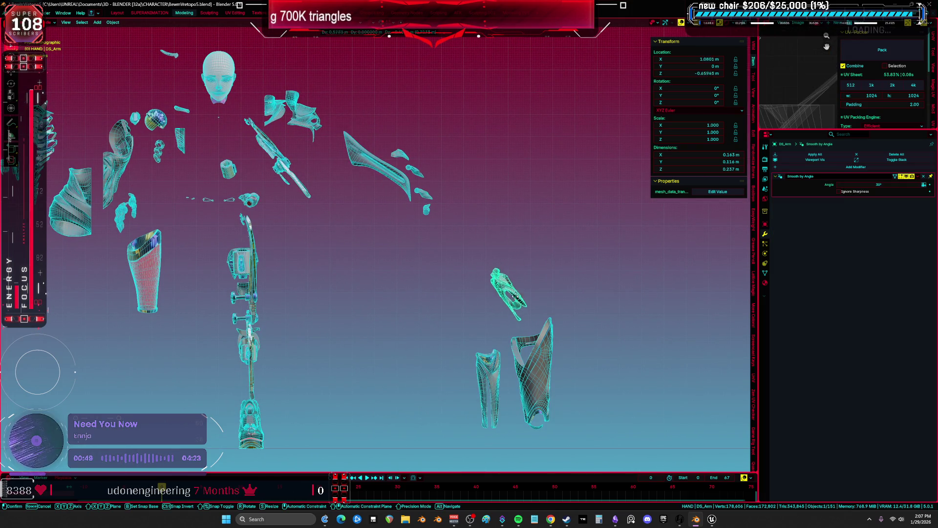
click(399, 196)
key(g)
click(506, 288)
scroll(444, 203, up, 3)
mouse_move(462, 234)
mouse_down()
mouse_move(369, 98)
mouse_move(372, 123)
mouse_up()
scroll(342, 156, down, 5)
key(g)
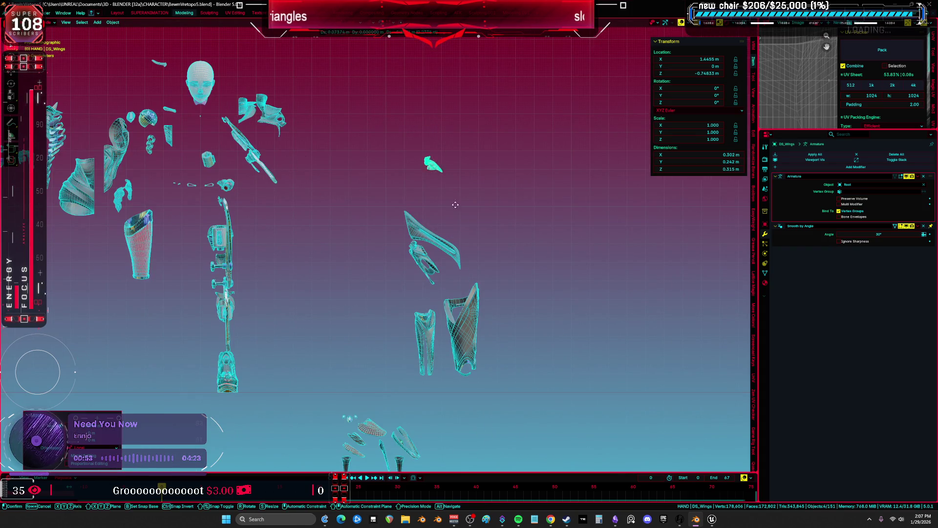
click(483, 244)
Try moving the shoulder and DS_Top pieces, undoing and cancelling both moves
scroll(427, 210, up, 4)
click(414, 195)
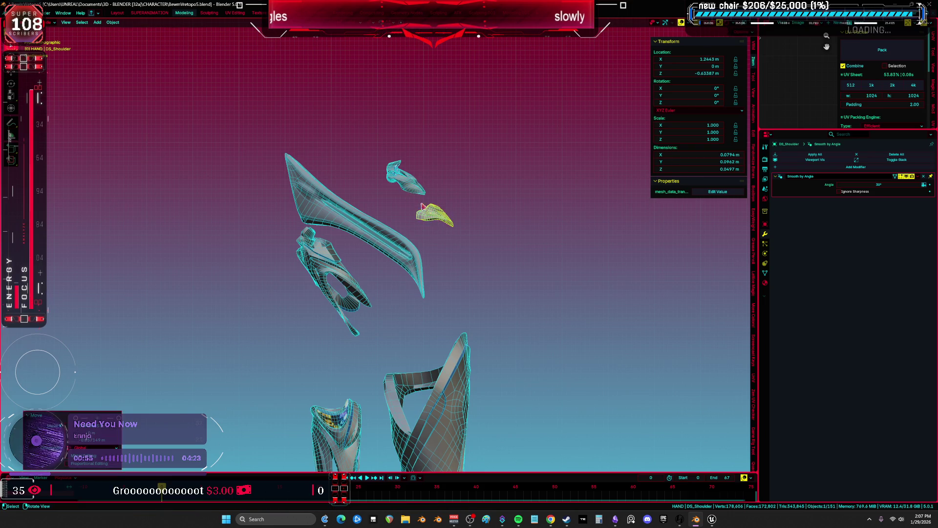
click(411, 186)
key(g)
click(411, 186)
key(ctrl+z)
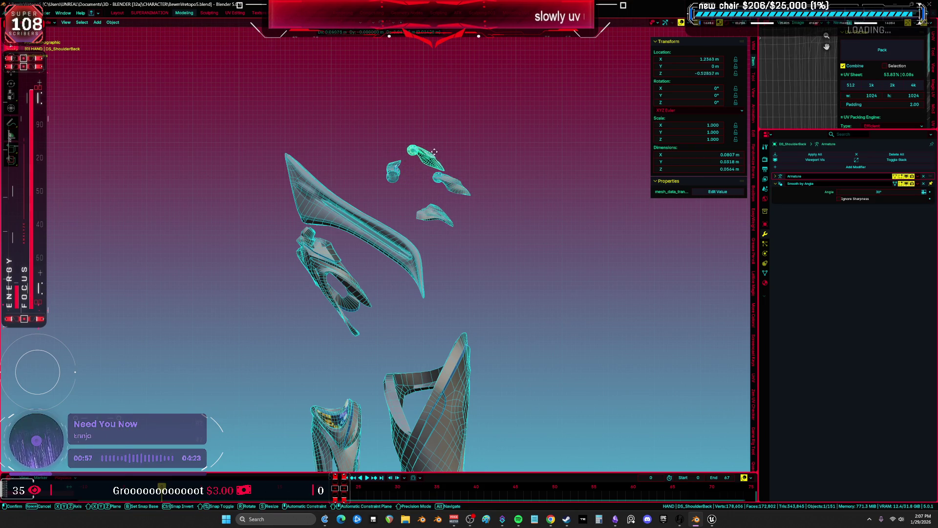
click(399, 185)
key(g)
key(Escape)
Frame all objects with A and Home, then select the shin armor piece
key(a)
key(Home)
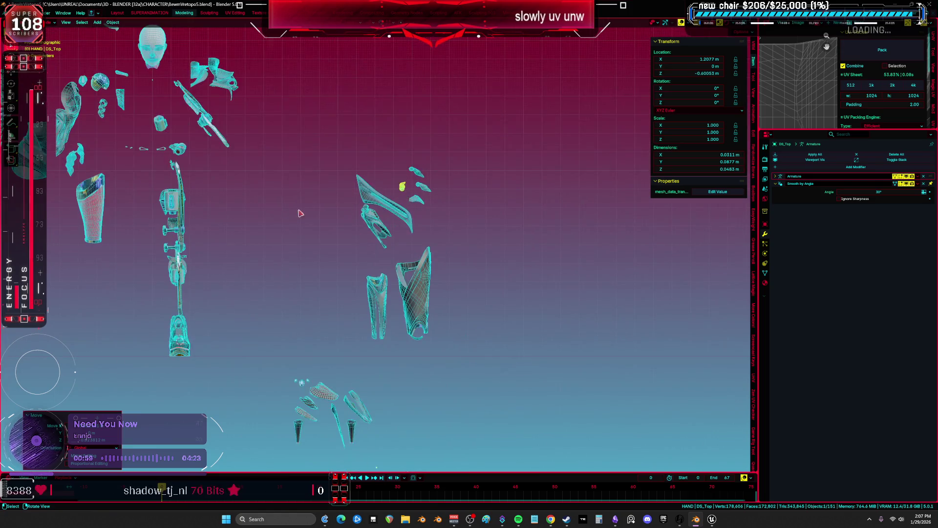
mouse_move(364, 203)
middle_down()
mouse_move(368, 308)
mouse_move(352, 273)
mouse_move(374, 294)
middle_up()
click(320, 271)
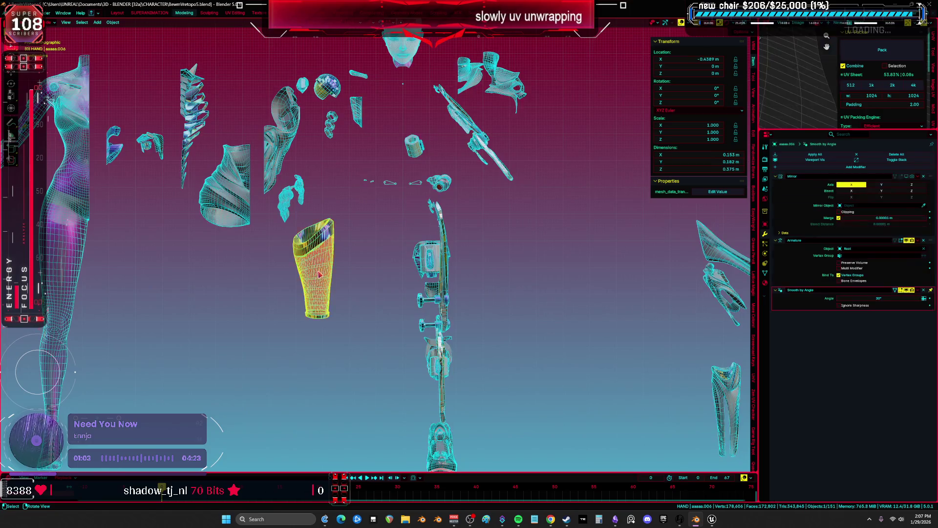
scroll(329, 271, down, 3)
middle_drag(339, 266, 383, 294)
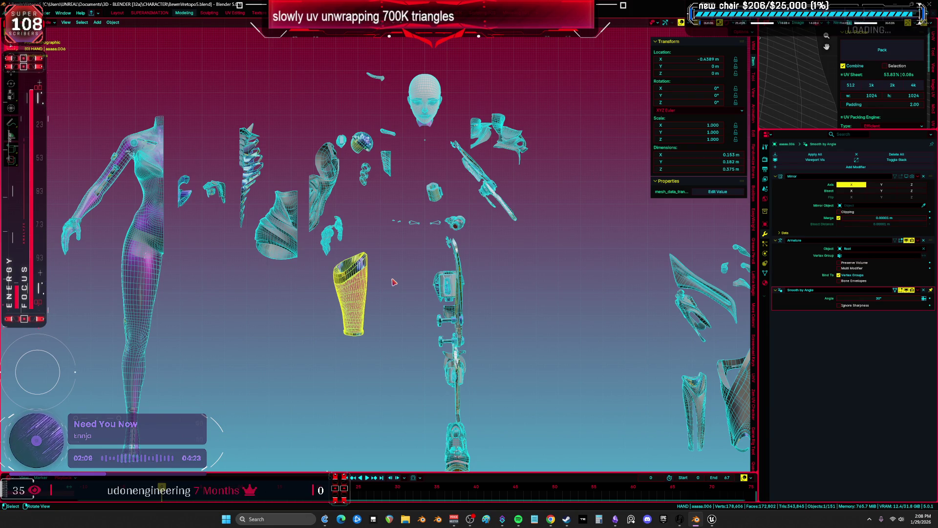
key(alt+Tab)
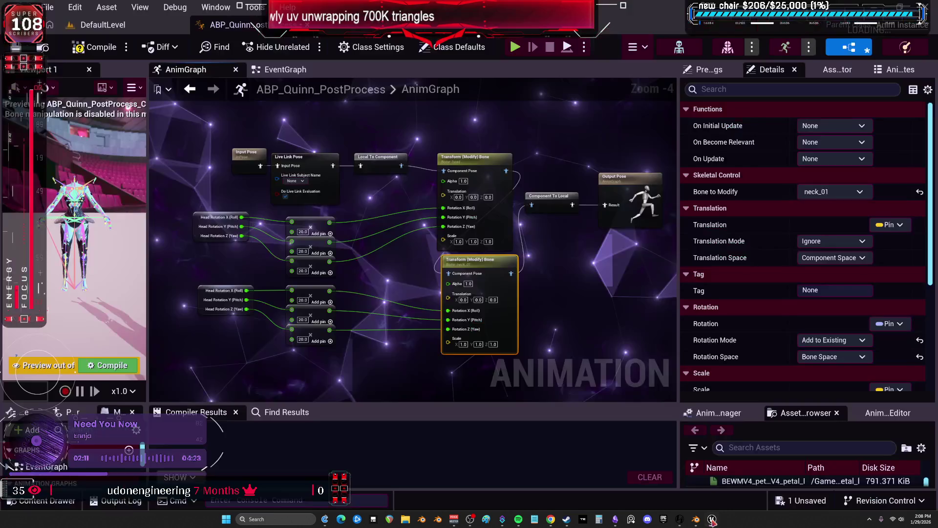
Reposition Input Pose, wire it into Local To Component, and compile
scroll(457, 279, down, 3)
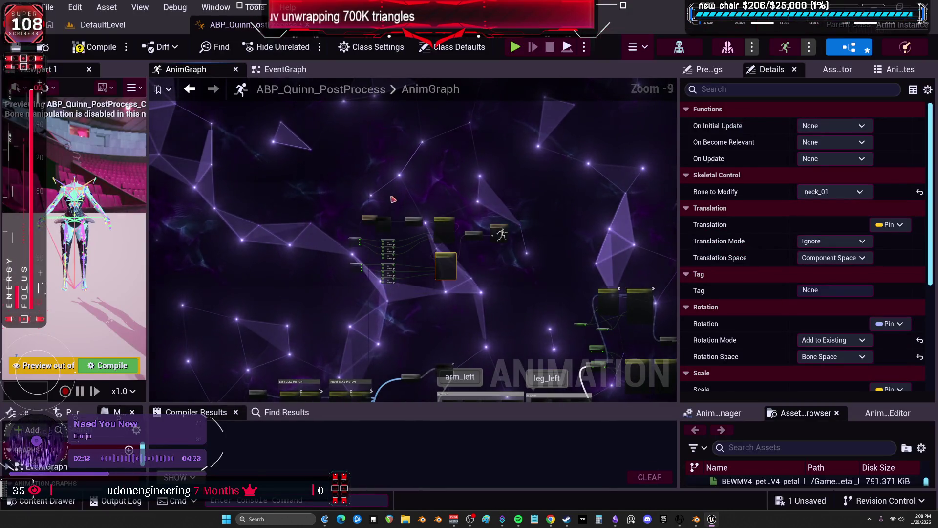
click(263, 289)
right_drag(263, 289, 402, 186)
mouse_move(403, 186)
mouse_down()
mouse_move(342, 241)
mouse_move(468, 261)
mouse_up()
scroll(342, 240, up, 4)
scroll(468, 262, down, 3)
mouse_move(499, 140)
right_down()
mouse_move(235, 140)
mouse_move(478, 200)
mouse_move(644, 200)
right_up()
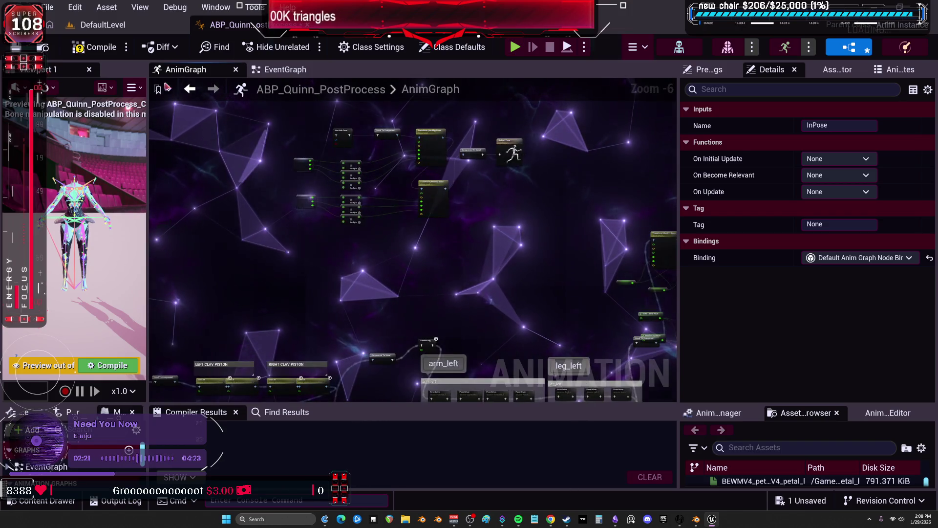
click(95, 47)
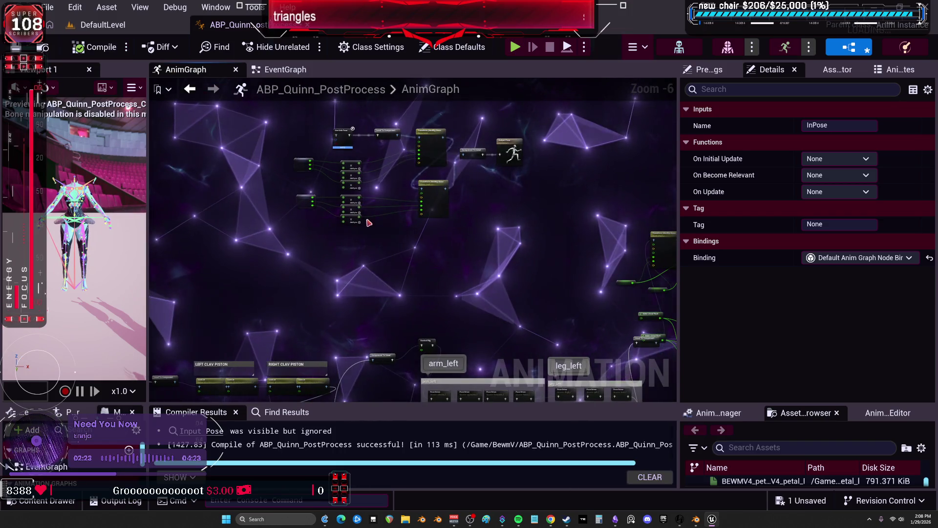
Move Local To Component clear of Make Literal Float and feed the Pose Driver into Output Pose
scroll(368, 224, down, 2)
right_drag(368, 223, 379, 156)
scroll(497, 151, up, 3)
right_drag(669, 146, 575, 302)
scroll(536, 271, up, 2)
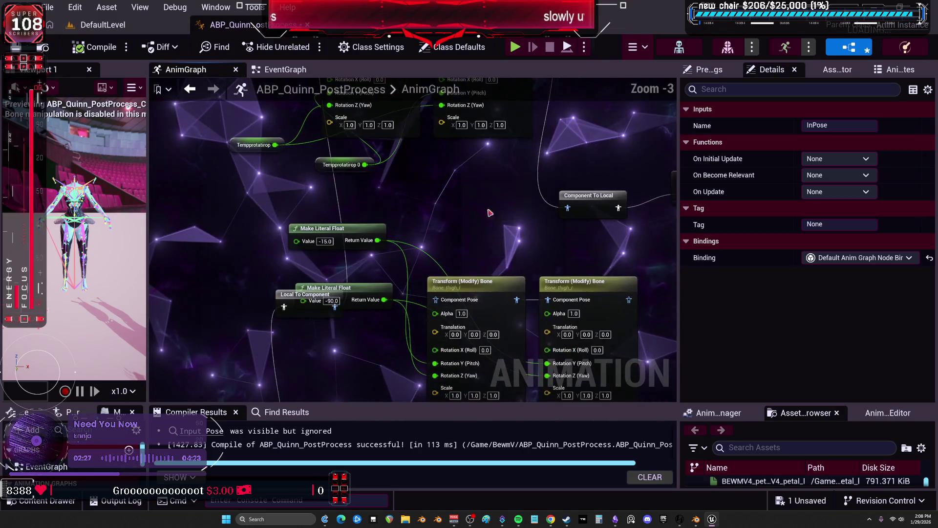
drag(293, 294, 191, 306)
mouse_move(279, 272)
right_down()
mouse_move(343, 205)
mouse_move(545, 266)
mouse_move(351, 200)
right_up()
scroll(342, 205, down, 1)
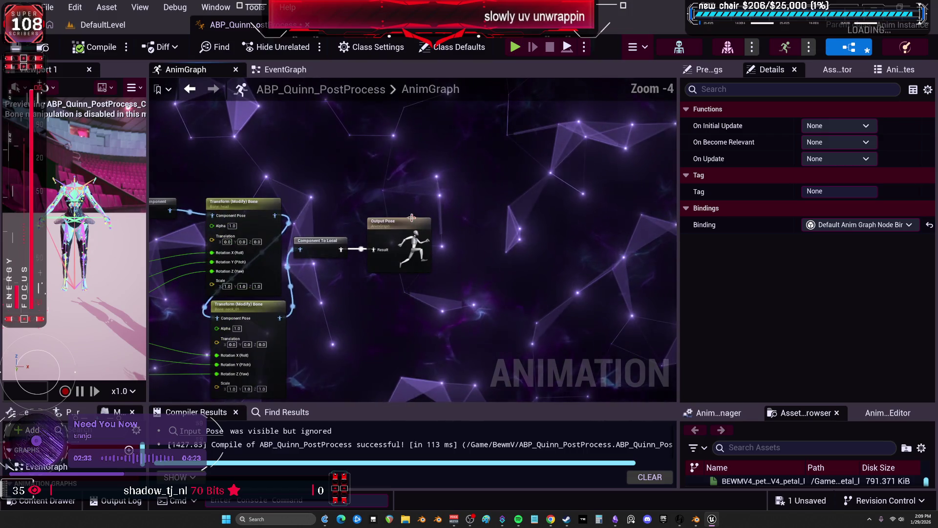
right_drag(386, 108, 429, 256)
right_drag(474, 174, 479, 371)
scroll(441, 397, up, 5)
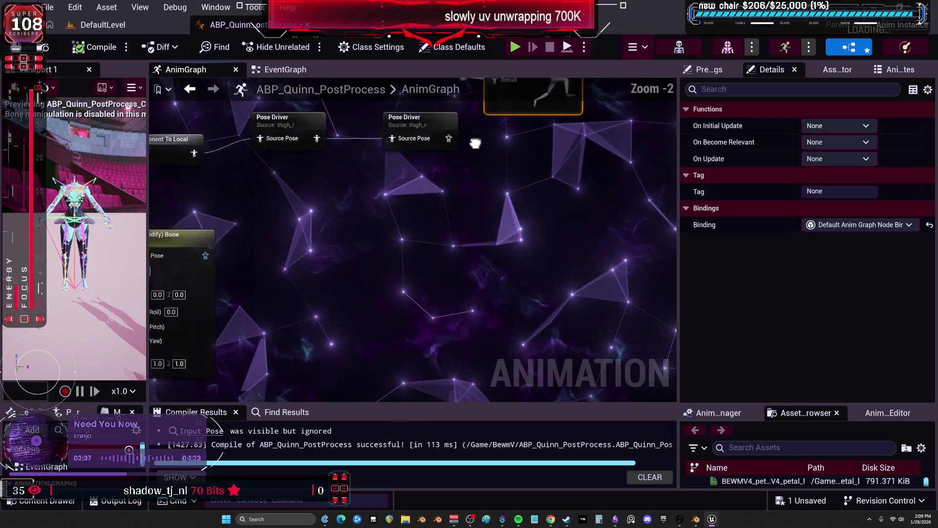
drag(450, 315, 491, 273)
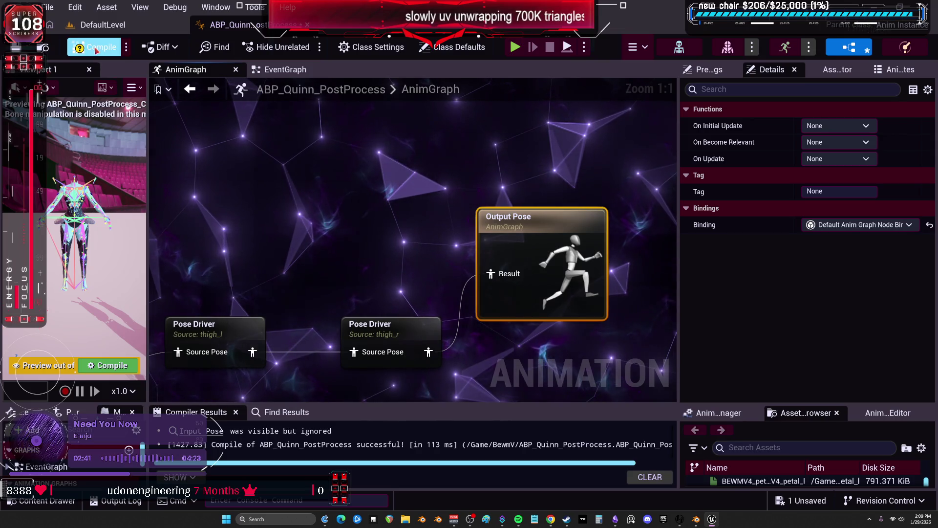
In the EventGraph, move the Head Rotation comment aside to reveal the event and Live Link nodes
scroll(163, 202, down, 5)
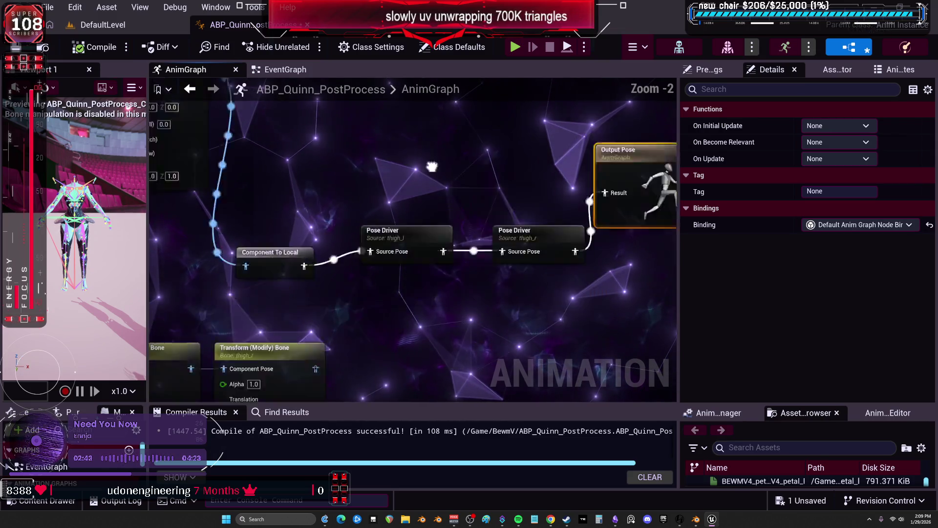
right_drag(163, 203, 360, 56)
click(286, 69)
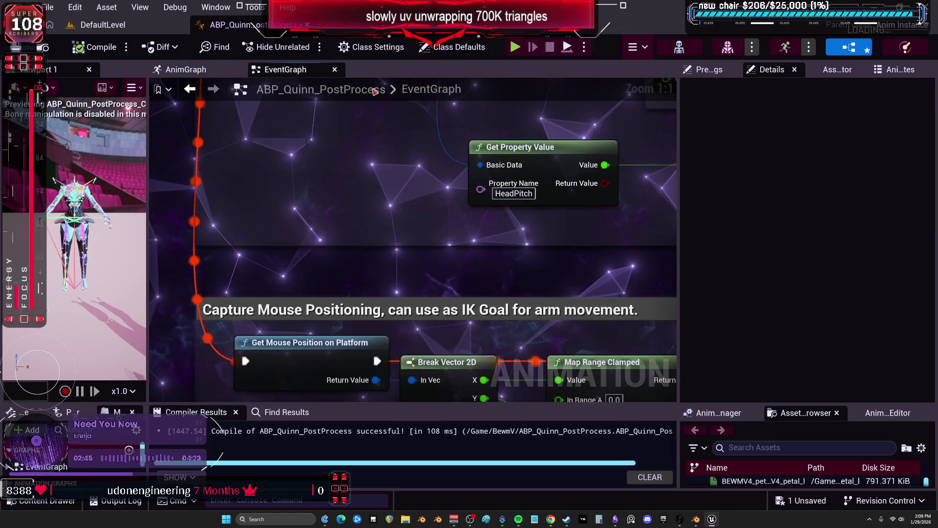
mouse_move(490, 122)
right_down()
mouse_move(491, 93)
mouse_move(490, 323)
mouse_move(455, 256)
right_up()
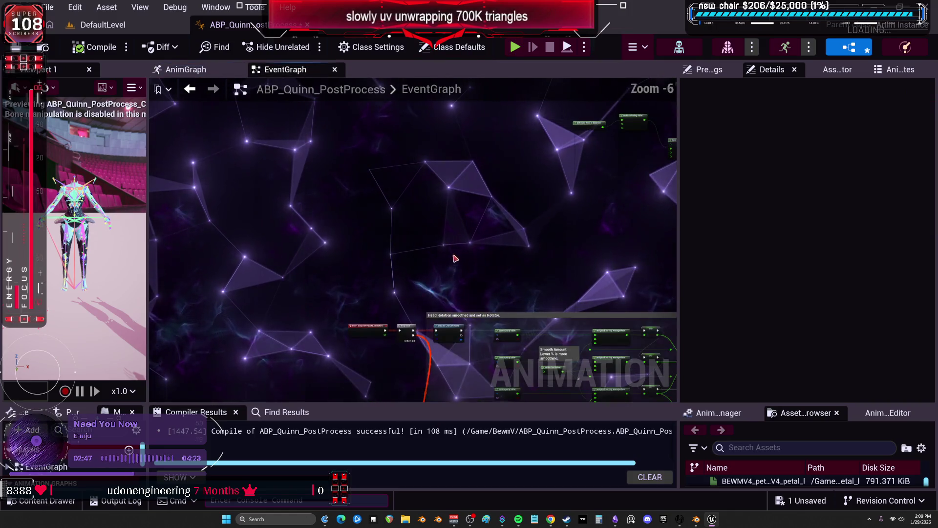
scroll(429, 307, up, 1)
mouse_move(429, 308)
right_down()
mouse_move(332, 225)
mouse_move(334, 358)
right_up()
scroll(334, 358, down, 4)
scroll(355, 232, up, 2)
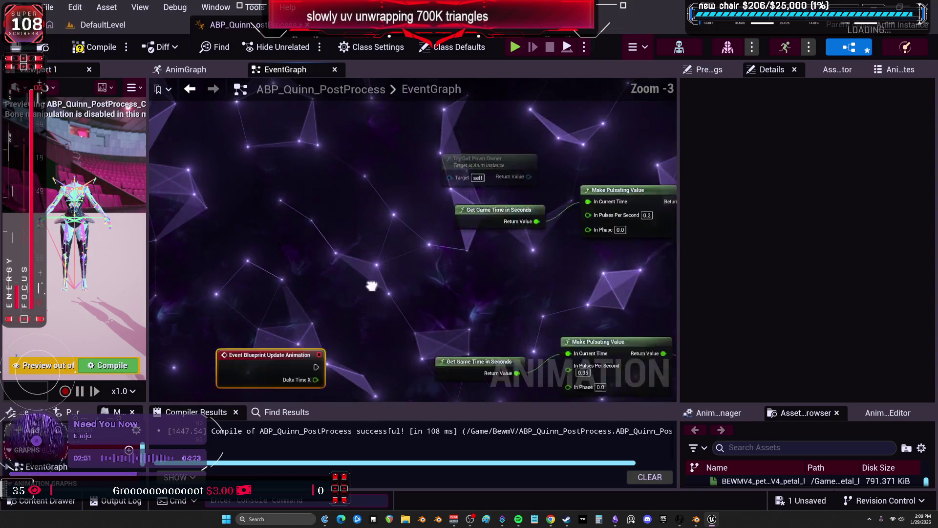
scroll(377, 279, up, 2)
scroll(350, 264, down, 1)
Connect Event Blueprint Update Animation to the SET node and compile the blueprint
drag(229, 309, 521, 142)
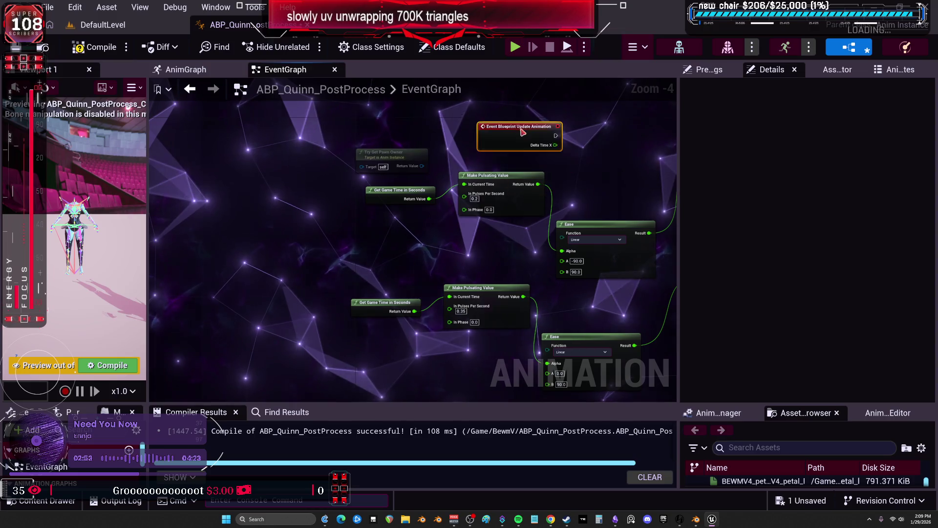
scroll(521, 142, up, 2)
right_drag(520, 146, 250, 276)
mouse_move(251, 264)
mouse_down()
mouse_move(494, 273)
mouse_move(451, 279)
mouse_move(478, 273)
mouse_up()
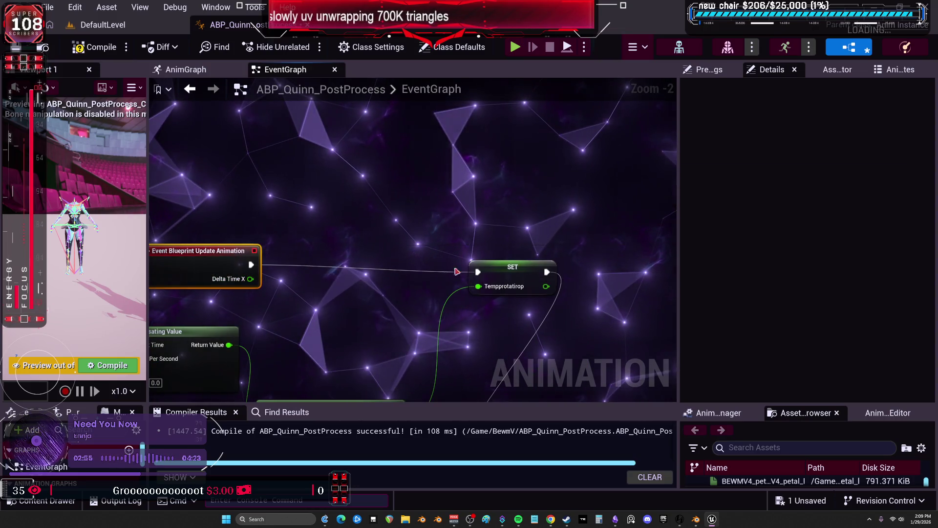
click(95, 47)
click(103, 24)
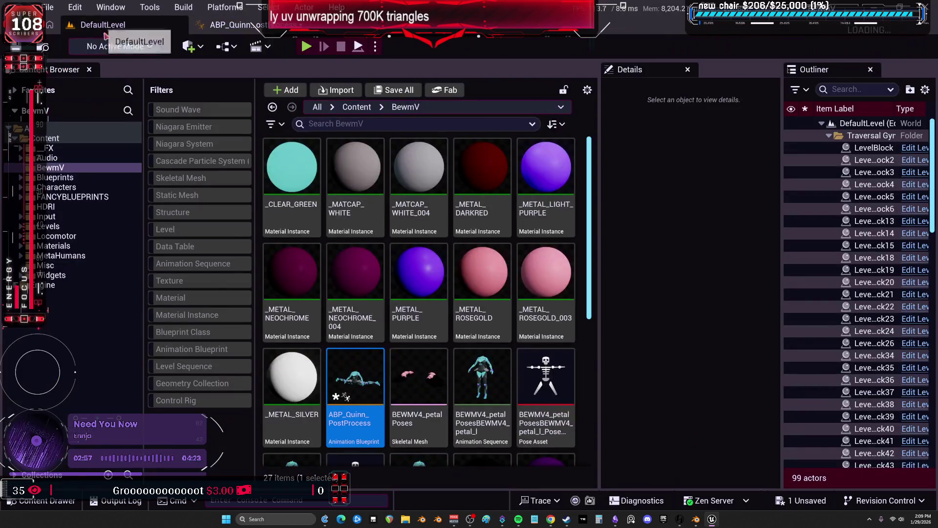
Widen the blueprint's preview viewport, then open the TESST skeletal mesh from the BewmV folder
click(230, 24)
drag(146, 182, 649, 182)
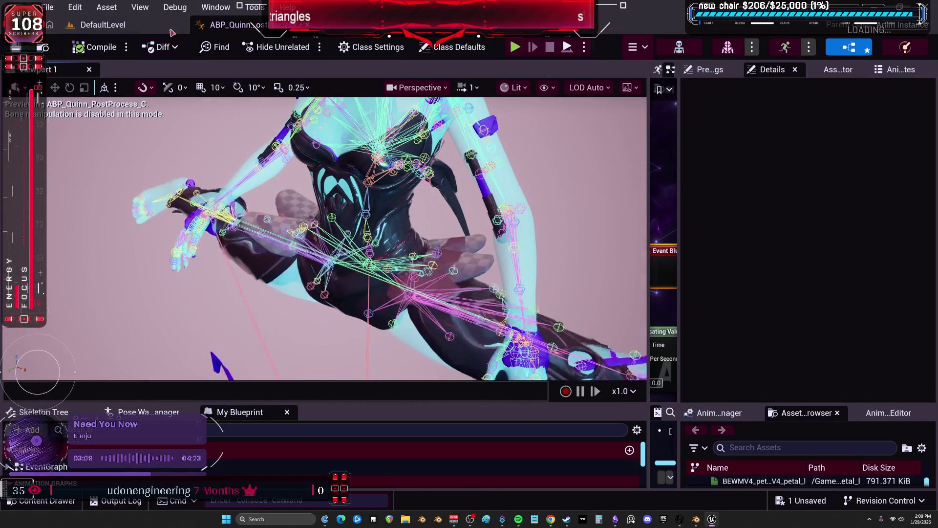
click(130, 23)
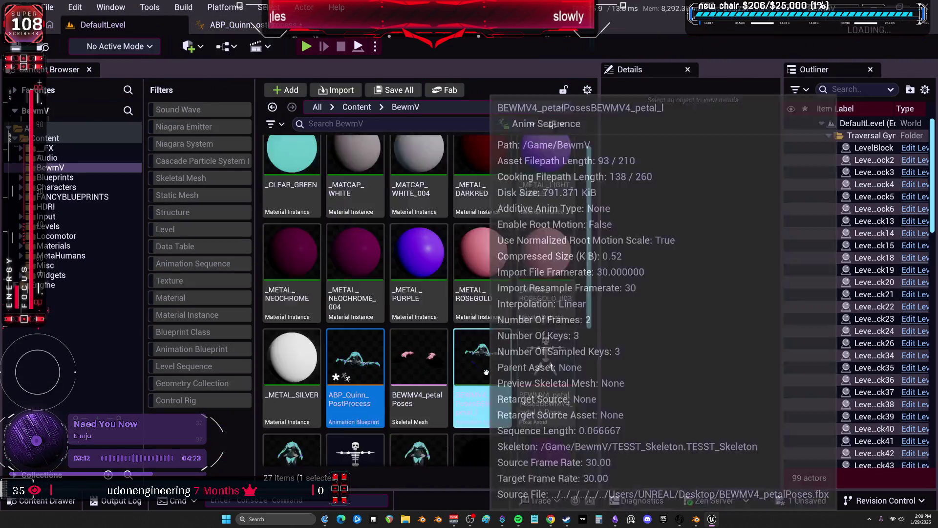
scroll(542, 376, down, 3)
click(542, 375)
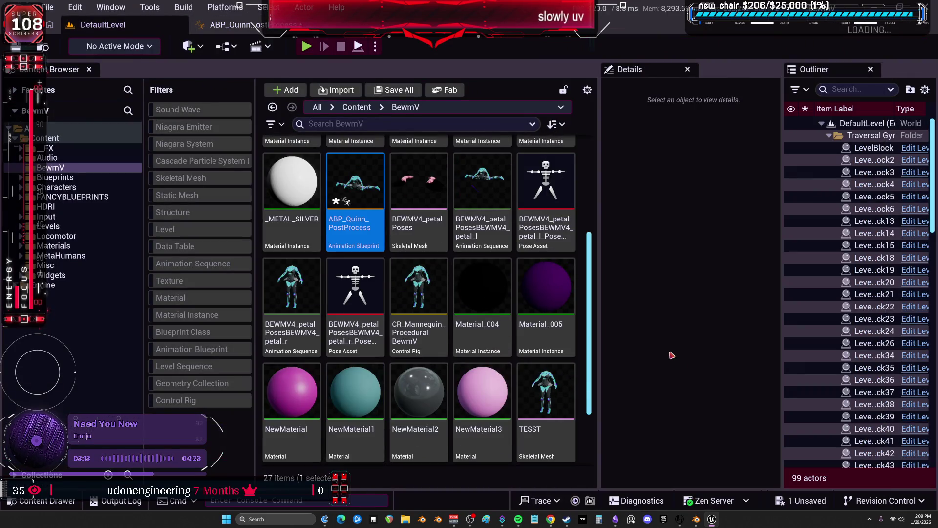
click(562, 381)
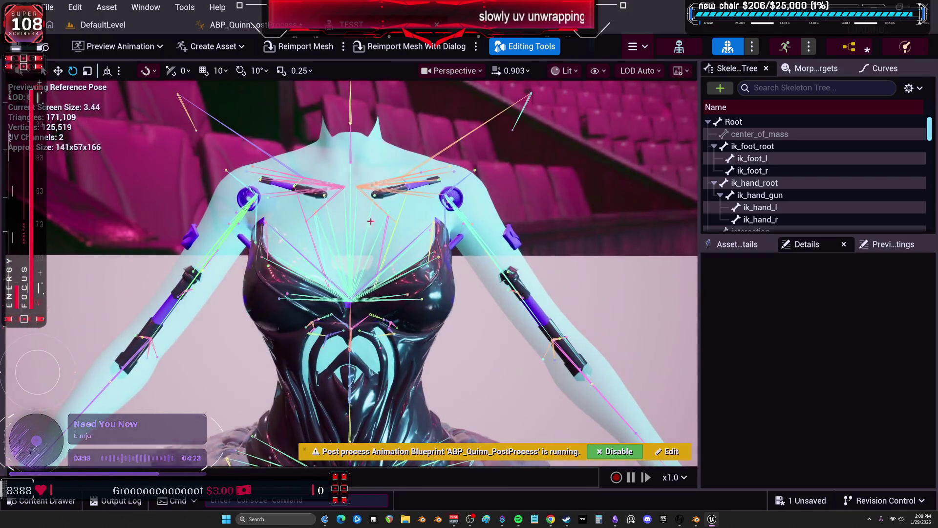
Check ABP_Quinn_PostProcess, then scroll the DefaultLevel Content Browser back to the BewmV materials
click(254, 25)
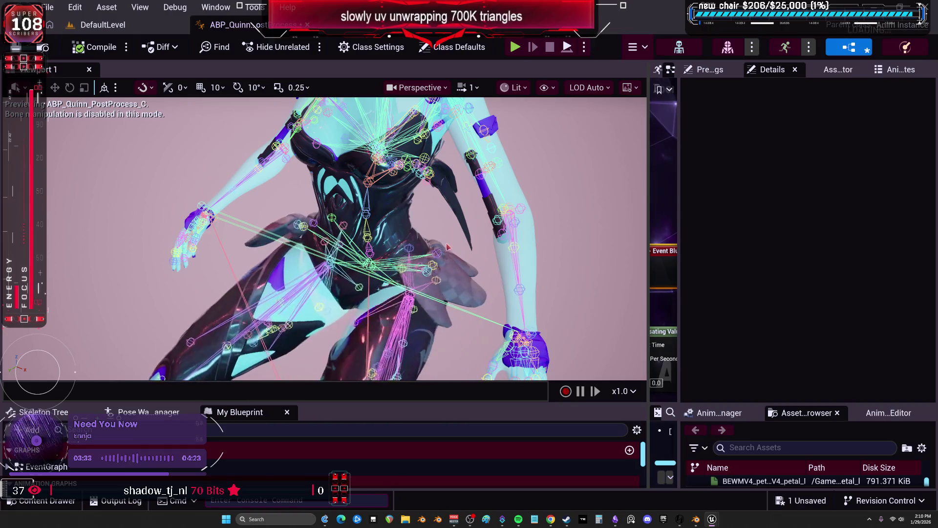
click(98, 25)
scroll(483, 347, down, 2)
scroll(482, 347, up, 2)
scroll(482, 347, up, 3)
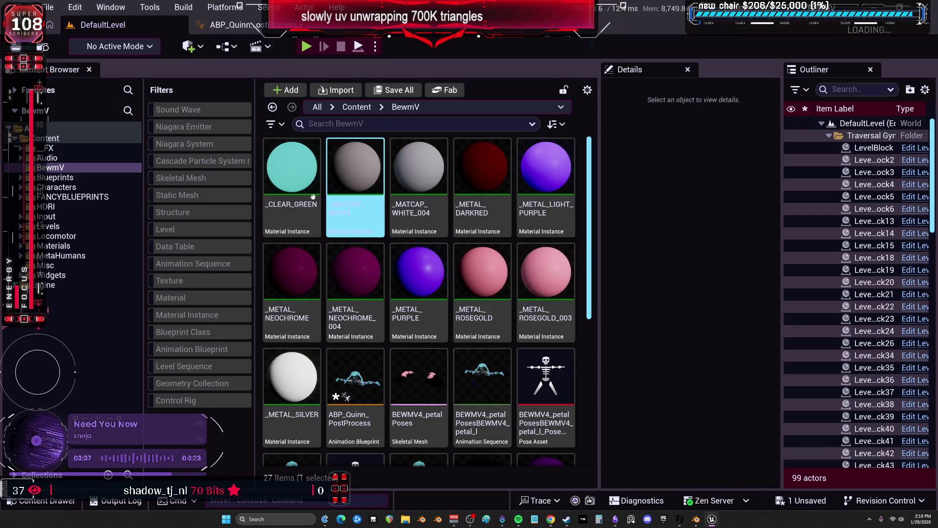
Inspect _CLEAR_GREEN, _METAL_SILVER, _METAL_PURPLE, _METAL_DARKRED and _METAL_NEOCHROME_004, then orbit TESST's preview
click(291, 181)
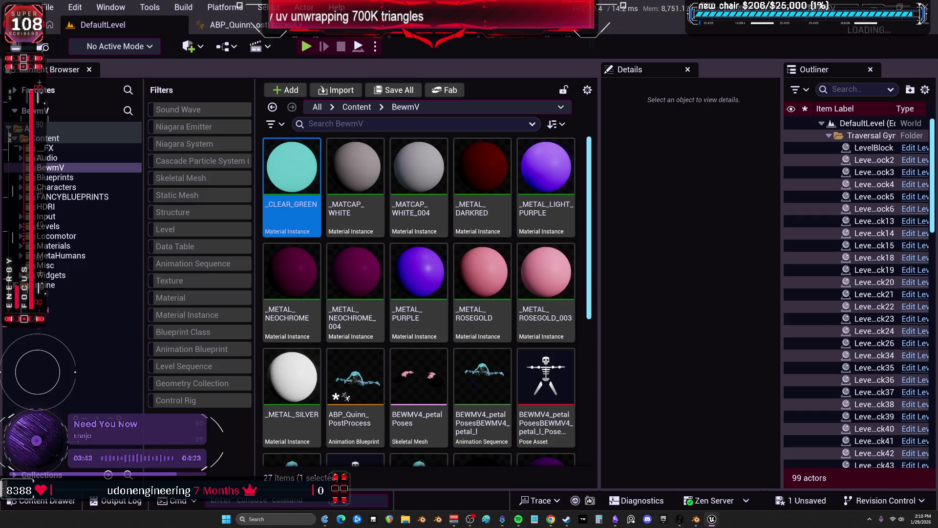
scroll(548, 294, down, 1)
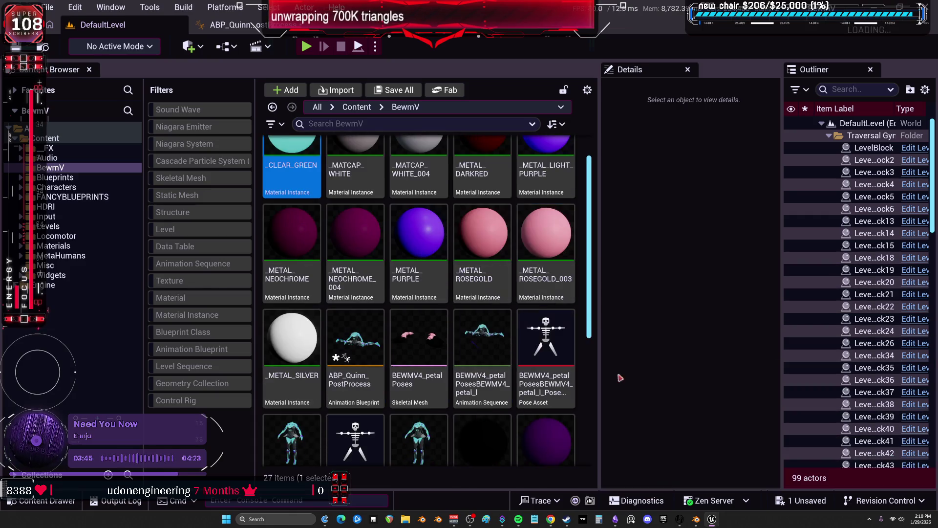
scroll(489, 294, up, 1)
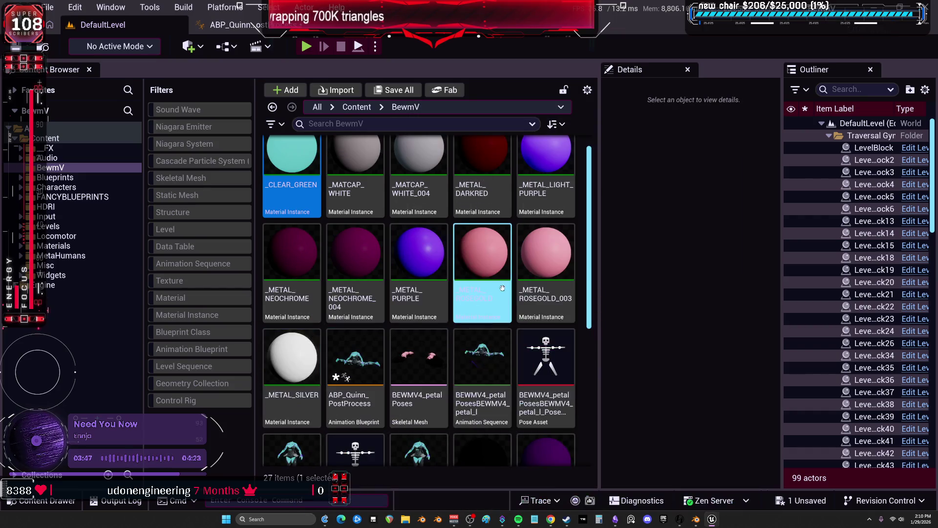
click(295, 364)
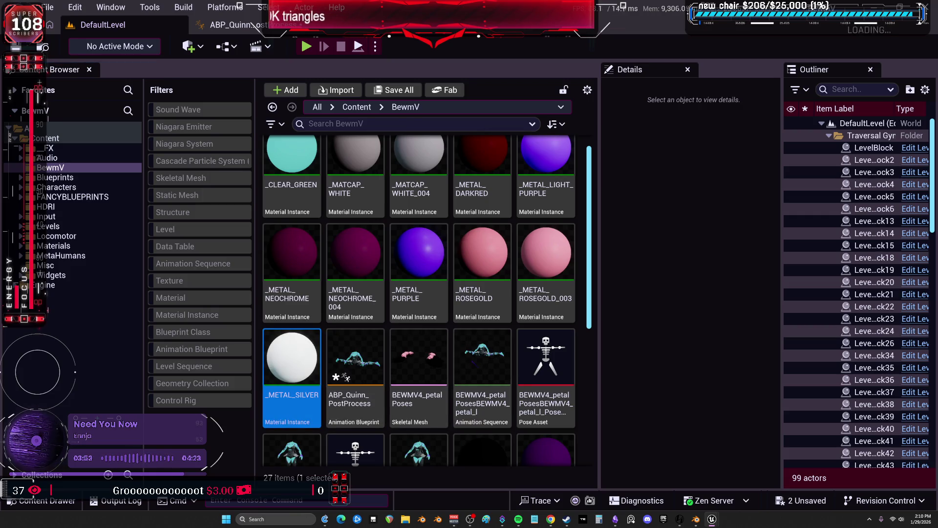
click(420, 274)
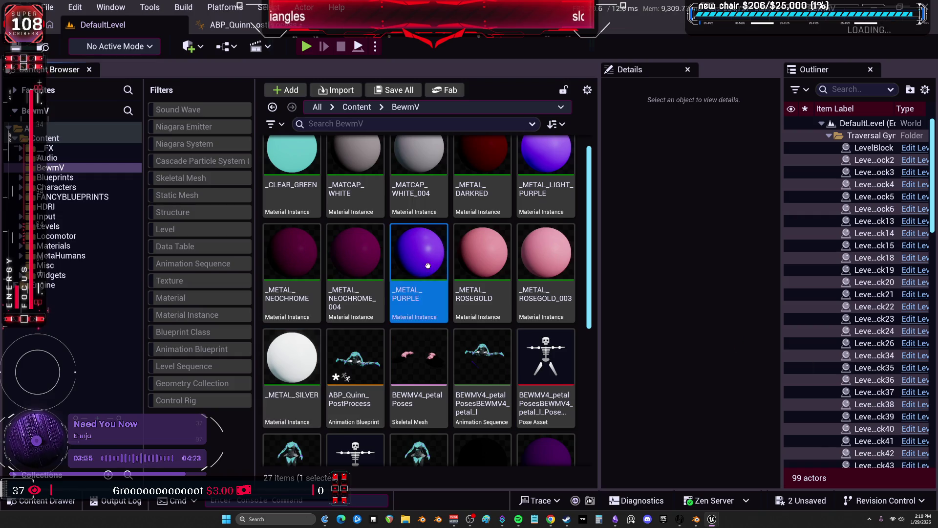
click(473, 186)
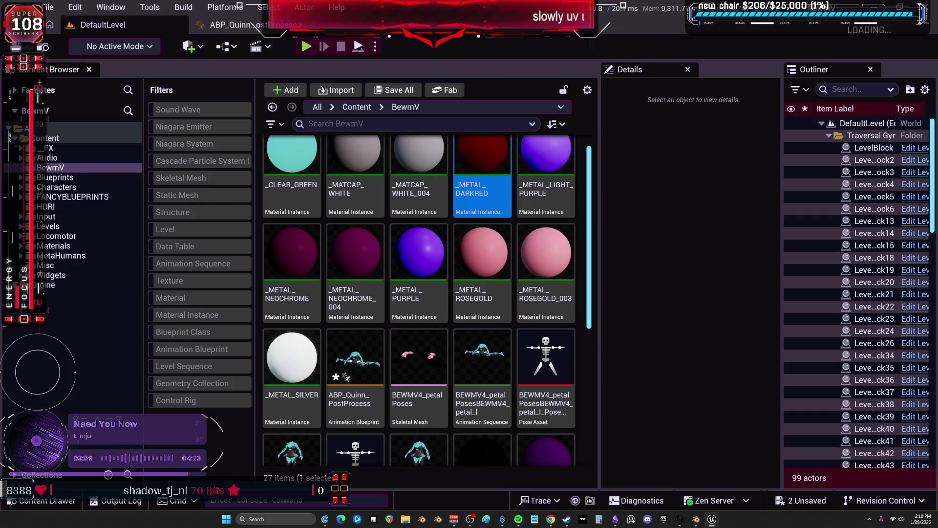
click(418, 283)
click(377, 290)
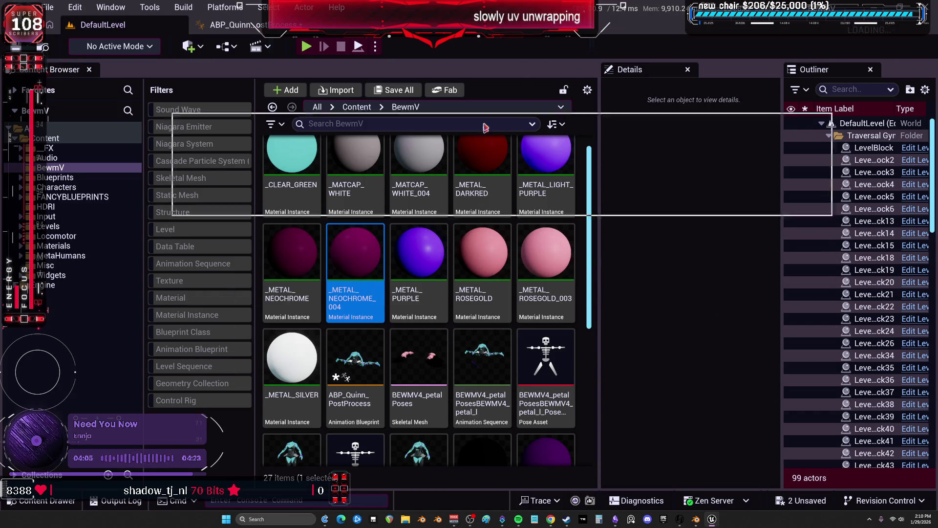
key(alt+Tab)
drag(513, 283, 508, 281)
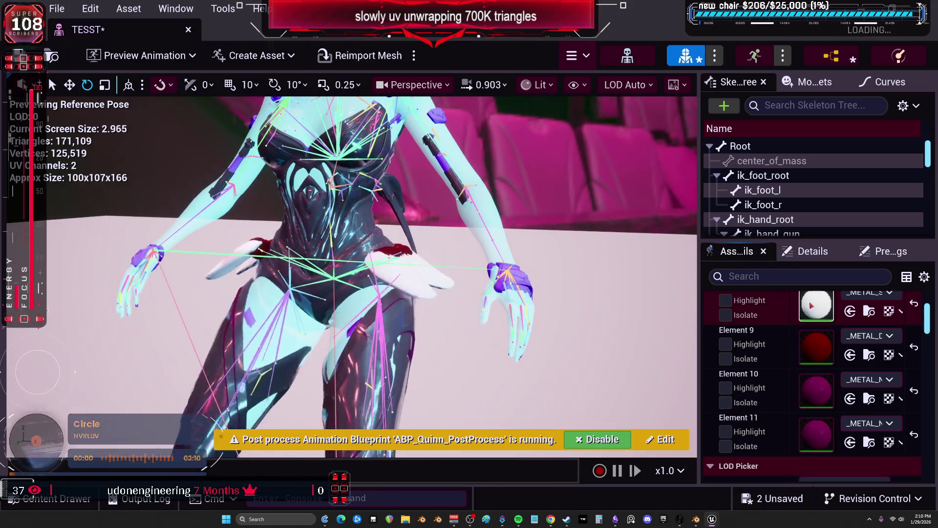
Open _METAL_SILVER's parent material and disconnect Base Color, Metallic, Specular, Roughness, Emissive, Normal and AO inputs
double_click(816, 304)
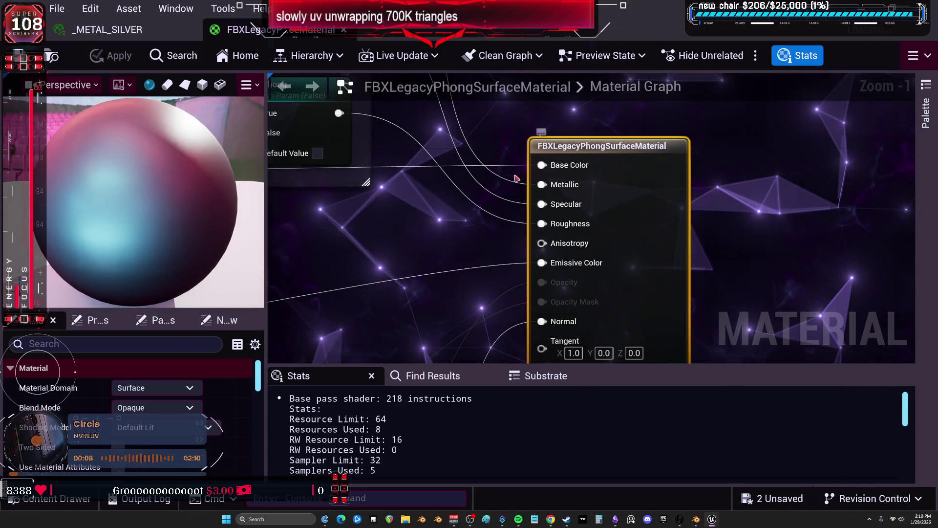
alt+click(542, 164)
alt+click(542, 185)
alt+click(541, 207)
alt+click(542, 233)
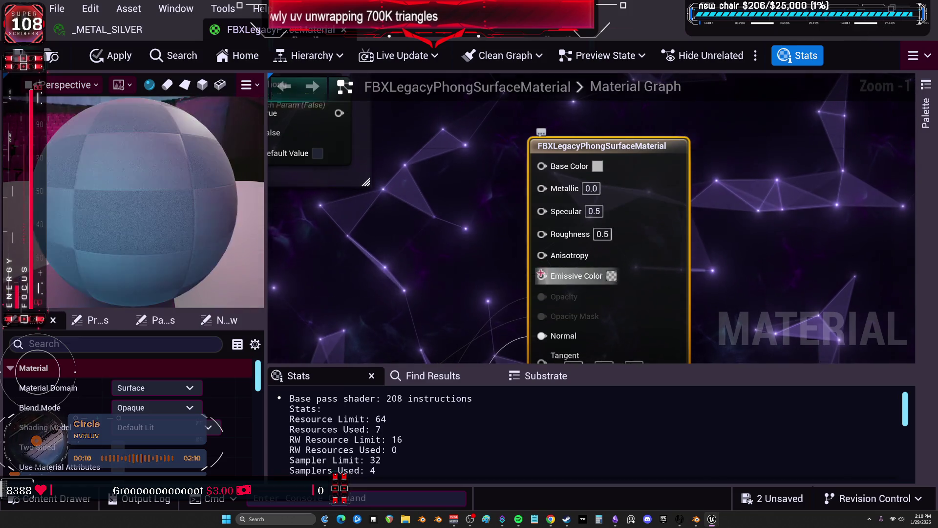
alt+click(541, 274)
right_drag(542, 274, 548, 141)
alt+click(556, 182)
right_drag(556, 182, 543, 25)
alt+click(541, 151)
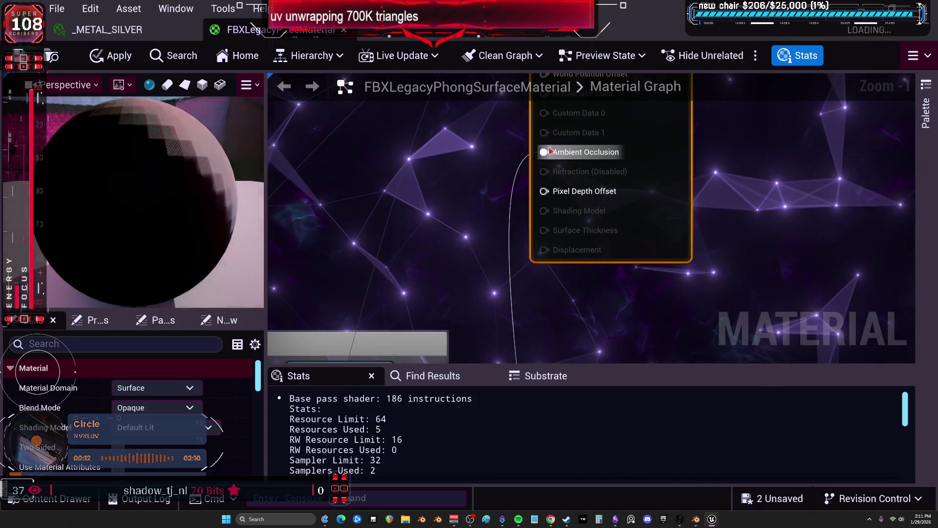
right_drag(541, 151, 547, 490)
Wire a purple constant (0.426, 0.172, 0.431) into Base Color
right_drag(458, 199, 477, 174)
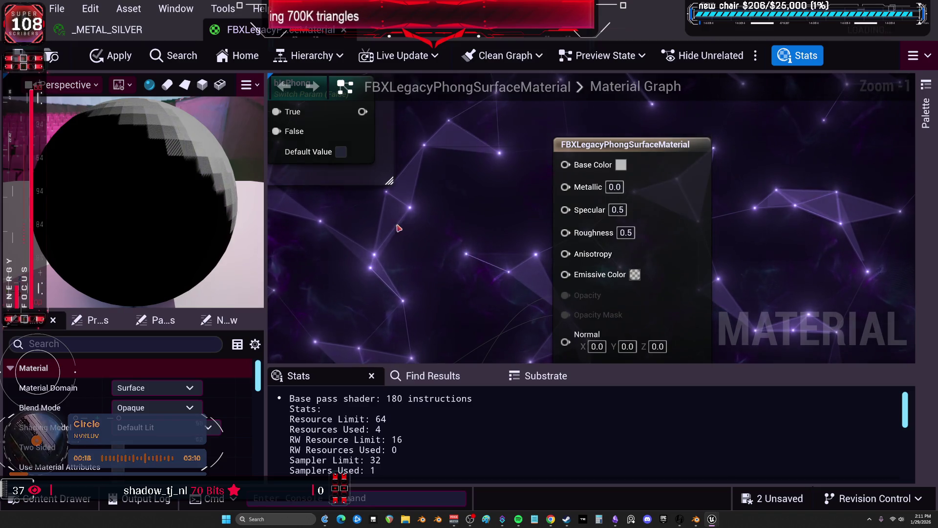
drag(555, 187, 566, 164)
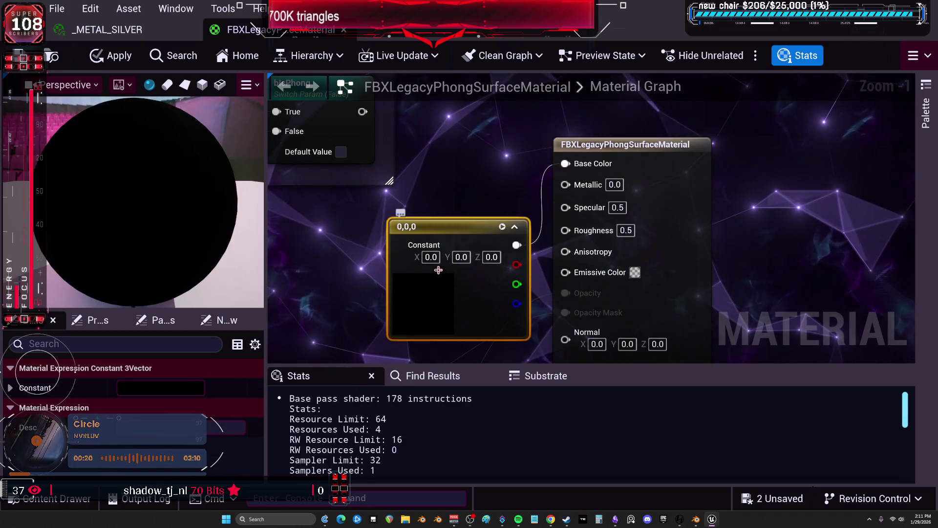
double_click(435, 289)
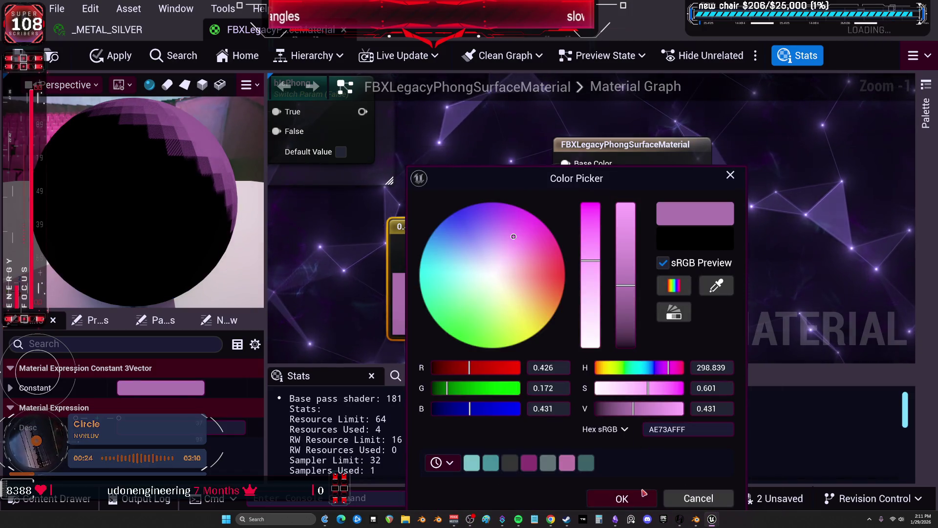
click(643, 493)
drag(474, 230, 392, 231)
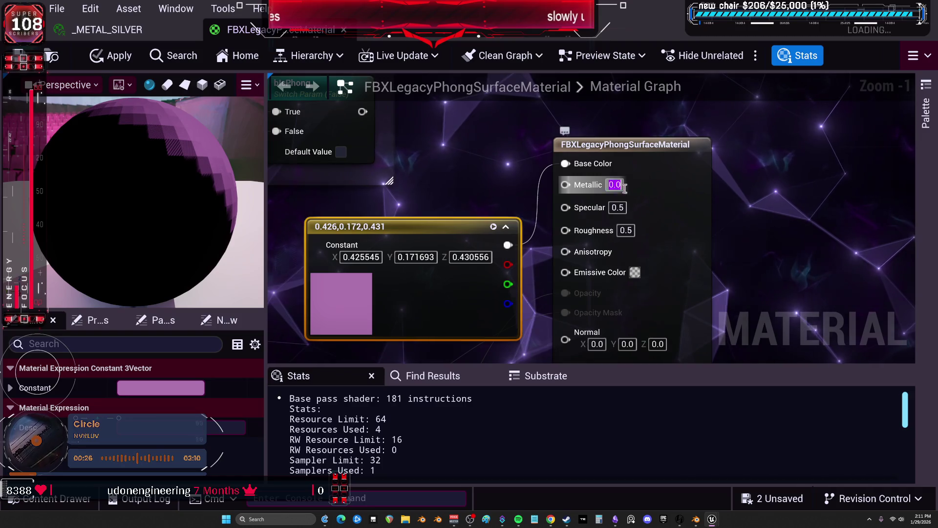
Set Metallic to 1 and Roughness to 0.2, then apply the material changes
text(1)
key(Return)
click(625, 230)
text(0.2)
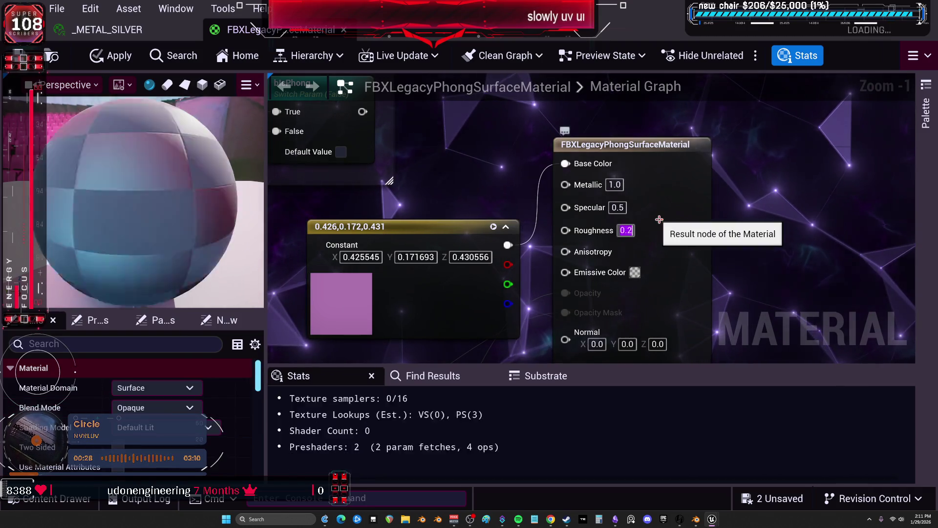
scroll(665, 220, down, 3)
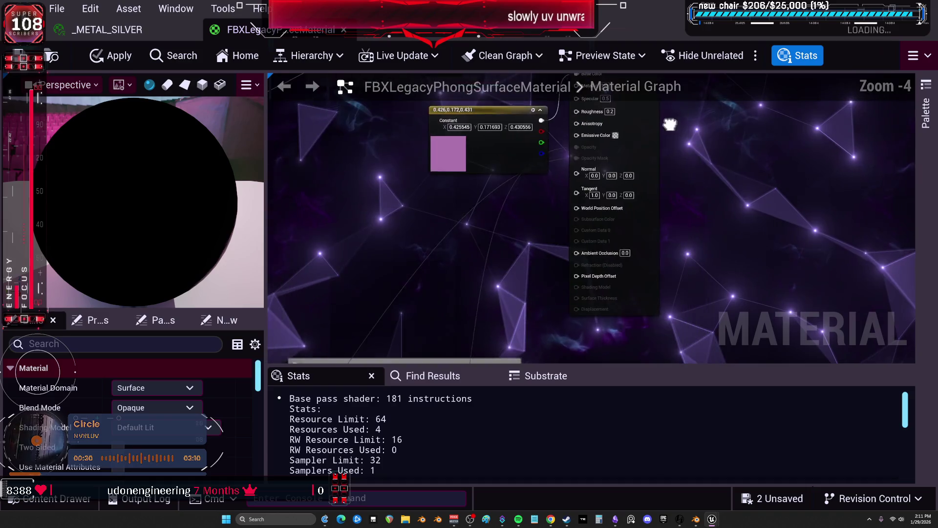
click(117, 48)
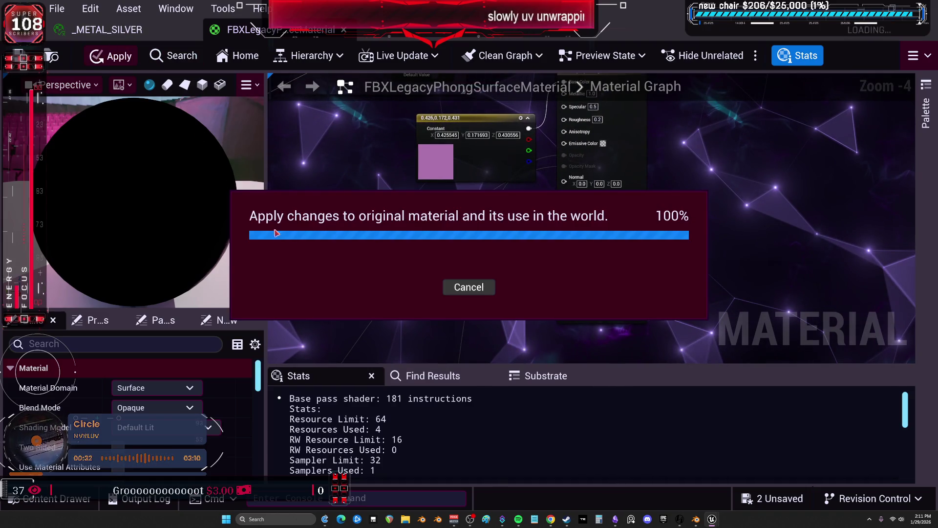
scroll(146, 397, down, 3)
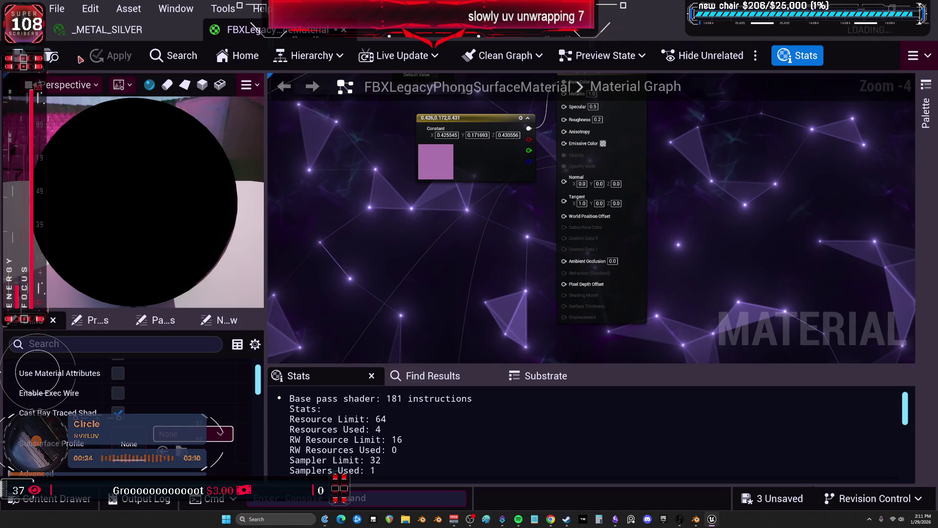
click(80, 35)
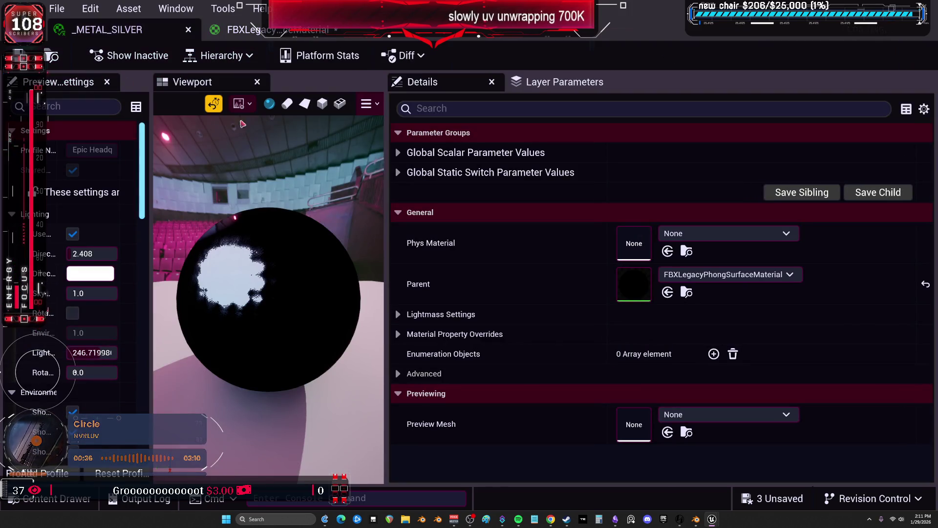
In the TESST mesh editor, assign the new phong material to Elements 8, 9 and 10
key(alt+Tab)
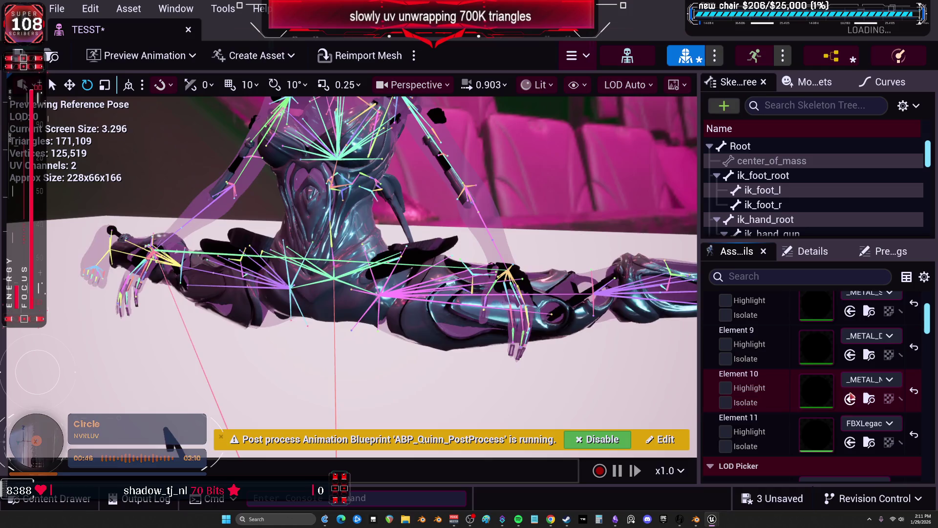
click(851, 399)
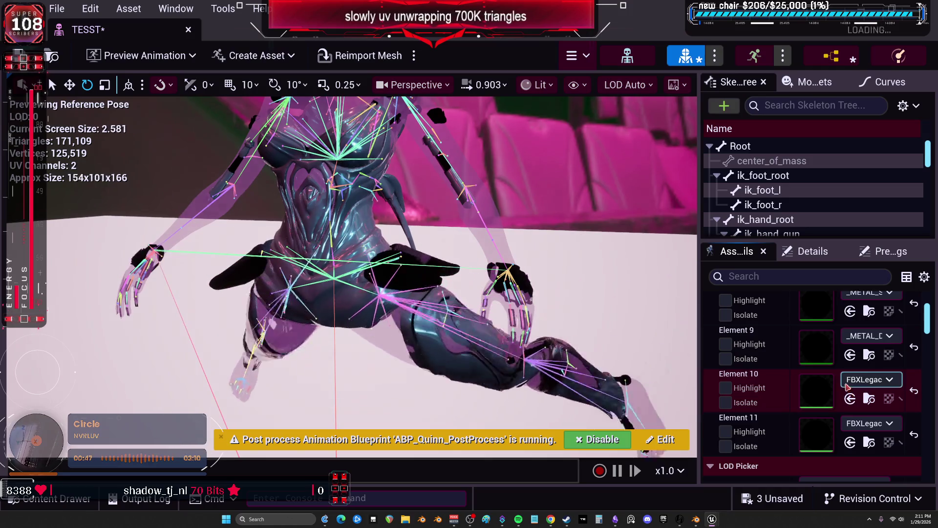
click(851, 312)
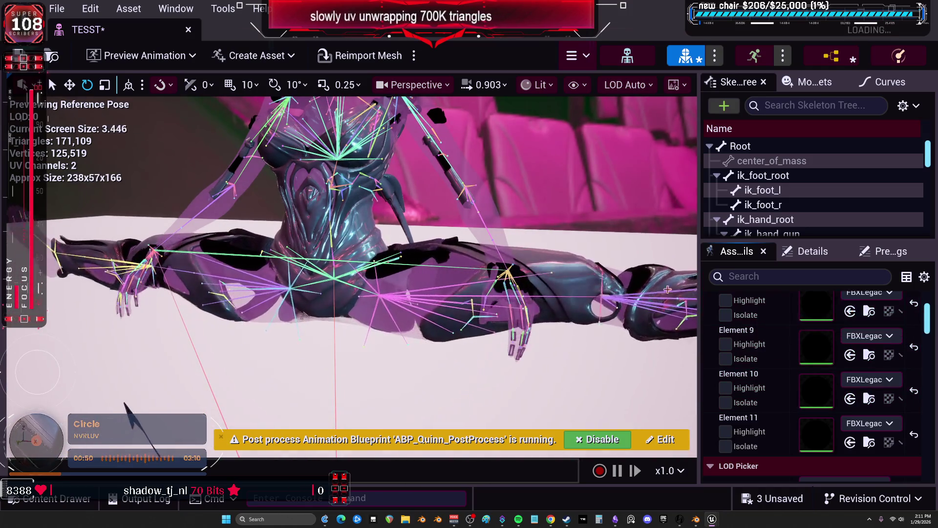
scroll(855, 375, up, 5)
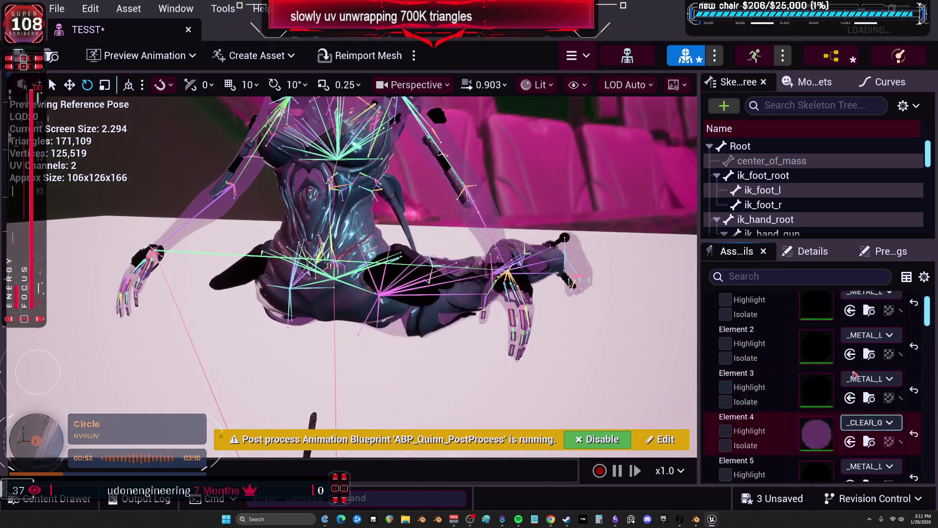
scroll(855, 375, up, 3)
scroll(855, 375, down, 2)
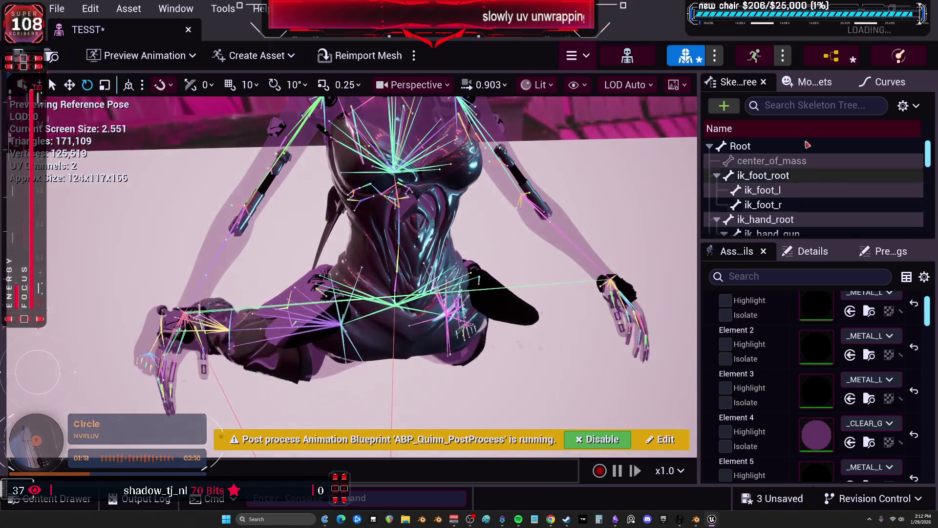
Adjust the Preview Scene Settings, then return to the main level editor
click(887, 251)
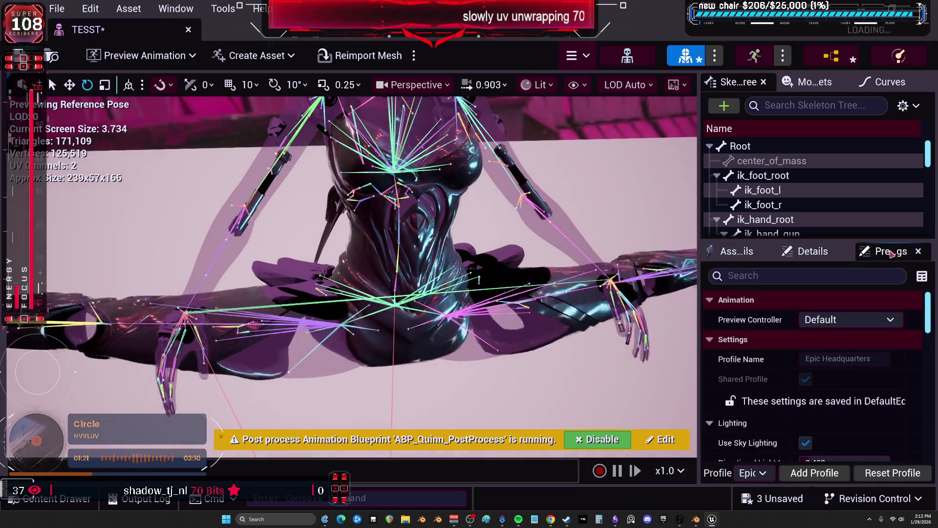
scroll(762, 382, down, 5)
scroll(758, 402, down, 3)
mouse_move(831, 397)
mouse_down()
mouse_move(875, 397)
mouse_move(811, 398)
mouse_move(862, 397)
mouse_up()
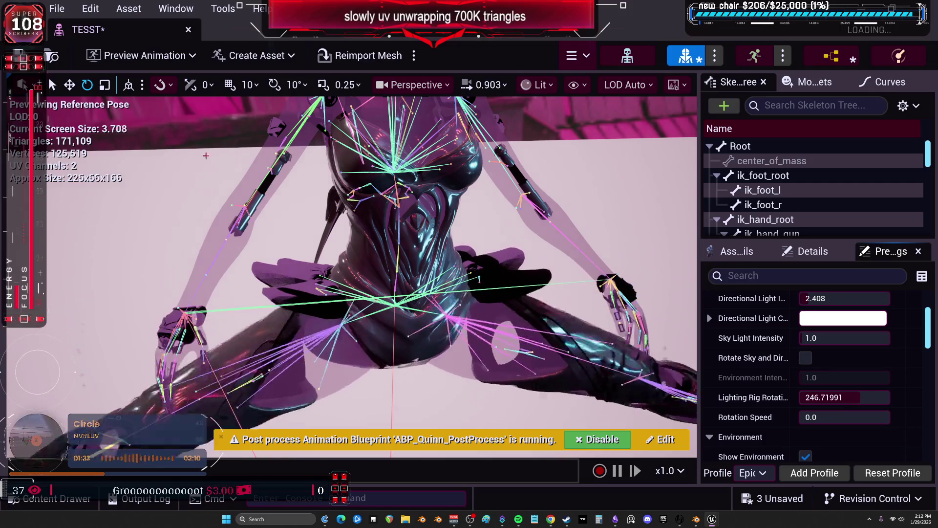
key(alt+Tab)
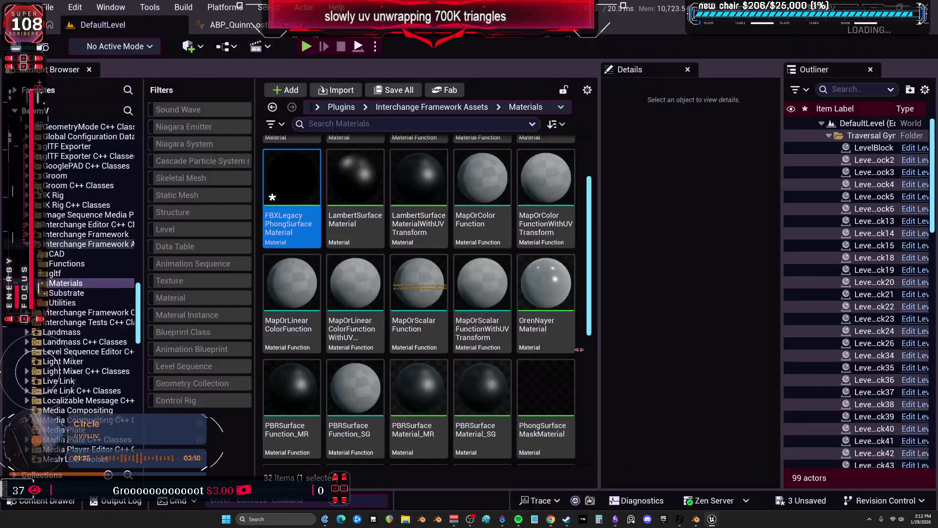
Undo the material graph edits until the original pin links are restored
scroll(355, 333, down, 2)
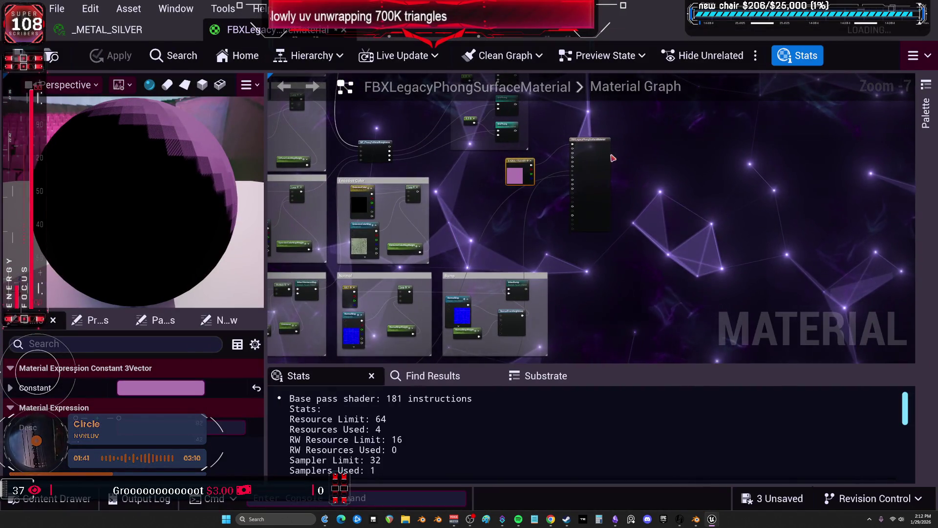
key(ctrl+z)
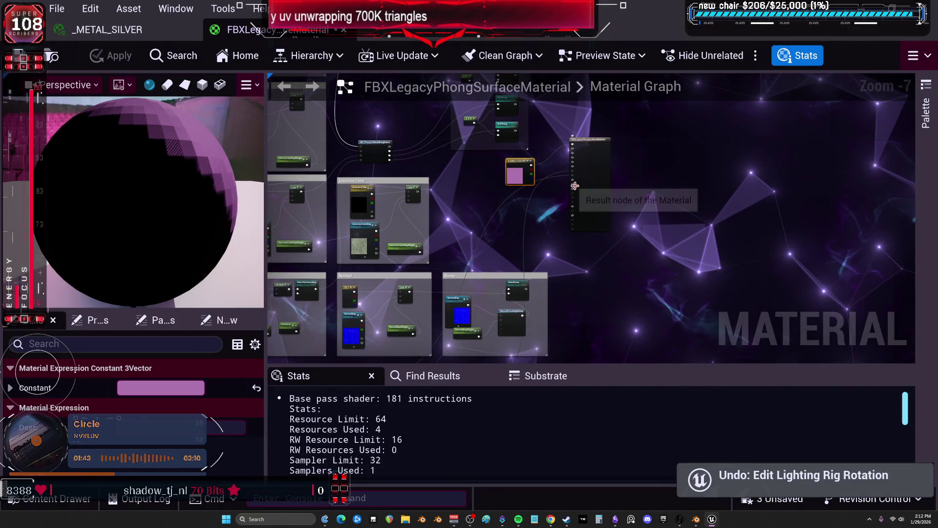
key(ctrl+z)
key(ctrl+s)
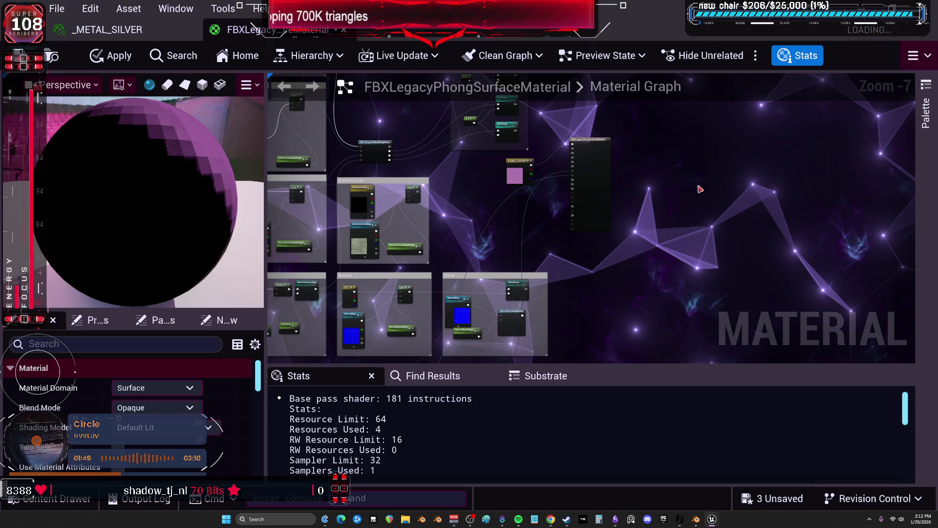
key(ctrl+z)
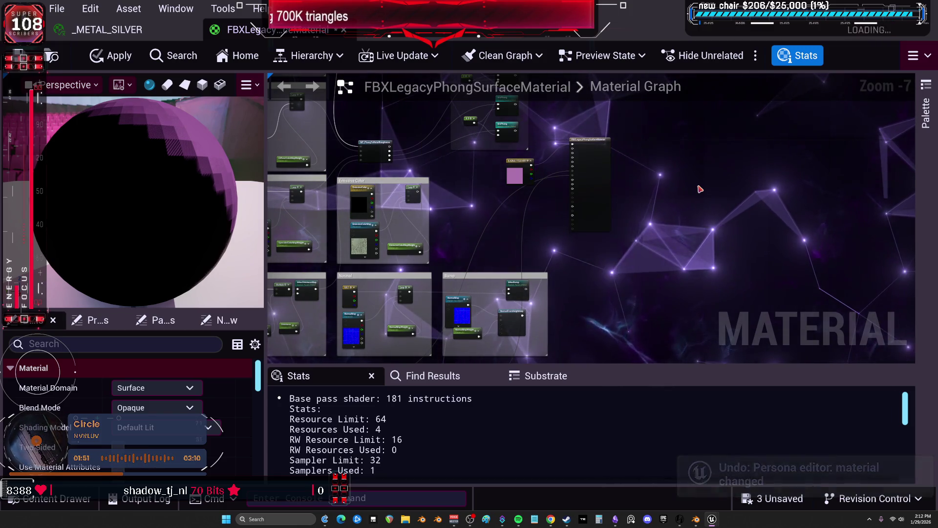
key(ctrl+z)
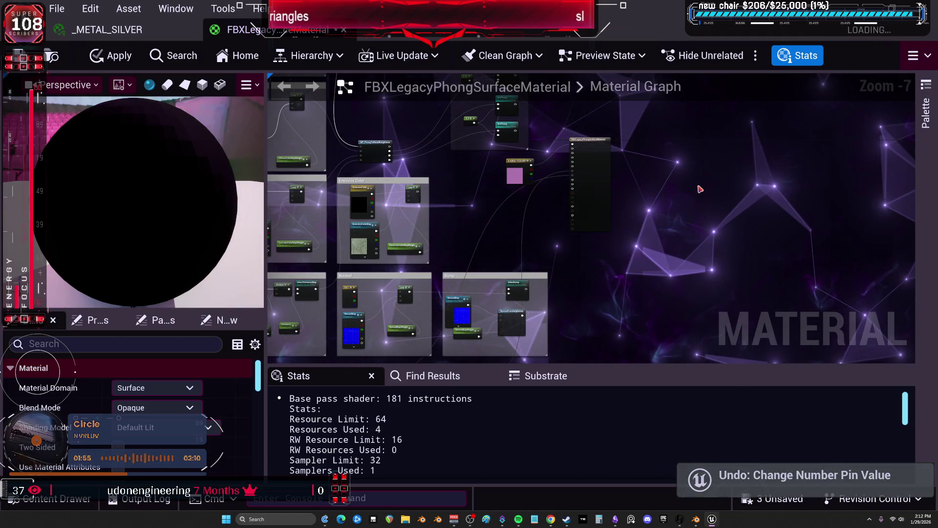
key(ctrl+z)
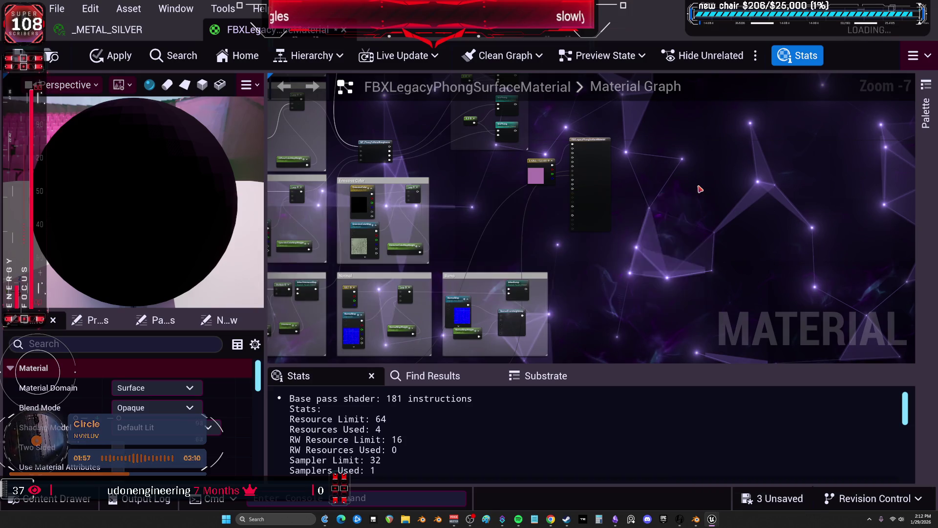
key(ctrl+z)
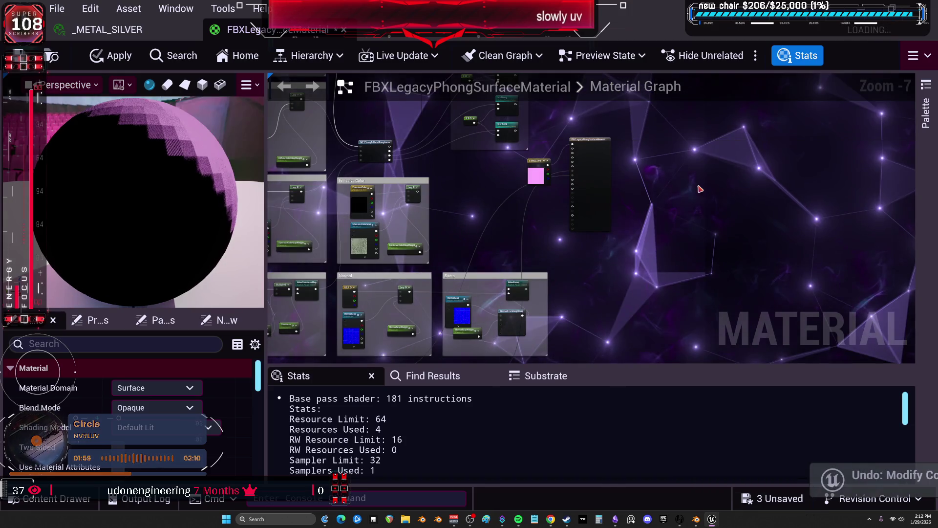
key(ctrl+z)
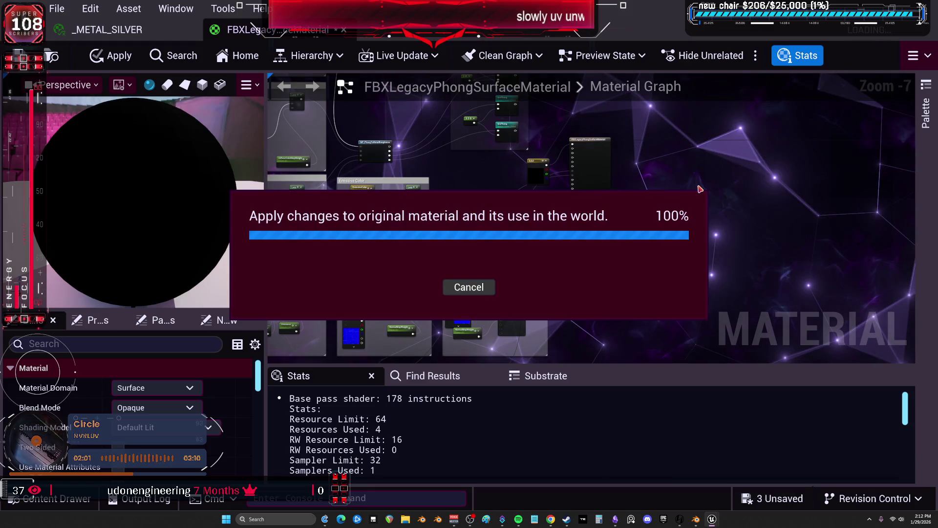
key(ctrl+z)
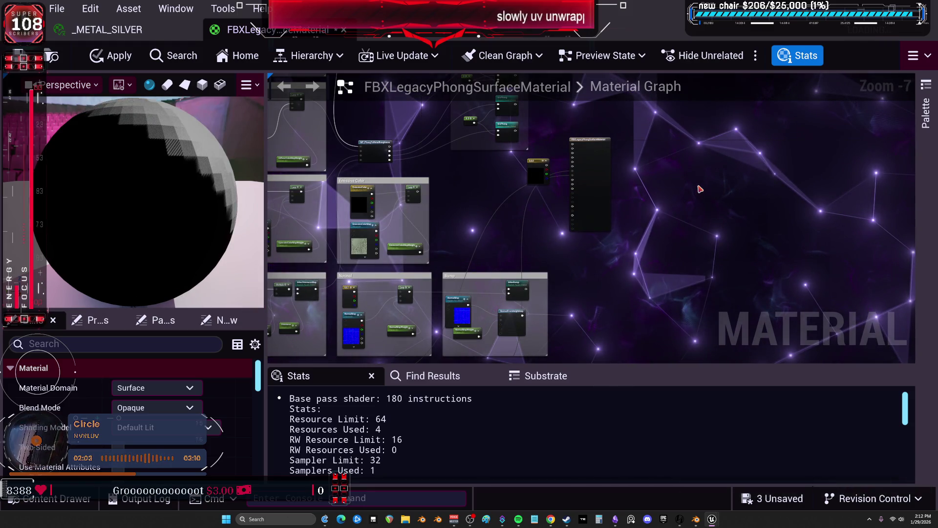
key(ctrl+z)
key(ctrl+z)
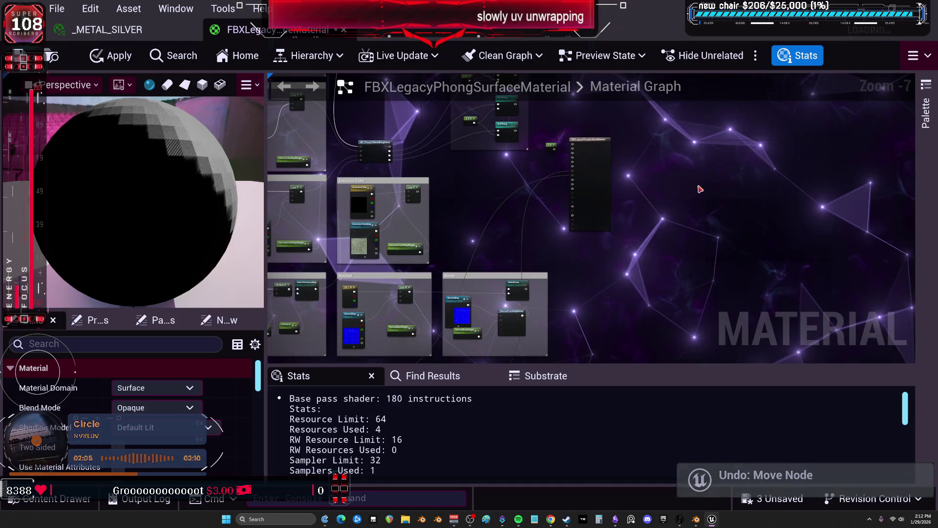
key(ctrl+z)
key(ctrl+z)
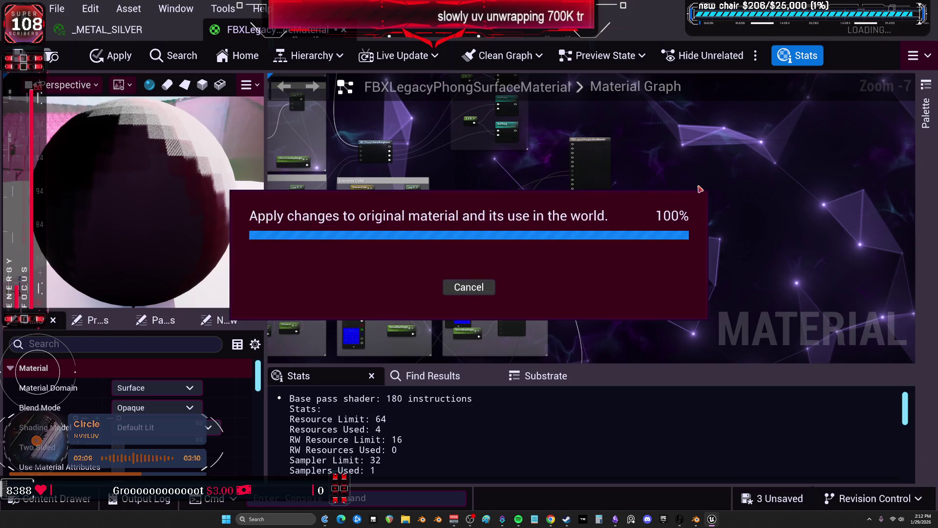
key(ctrl+z)
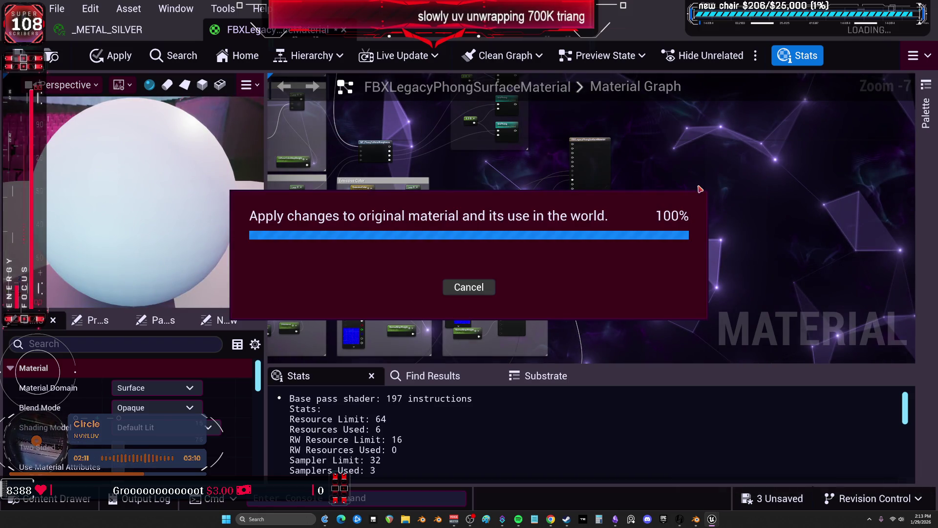
key(ctrl+z)
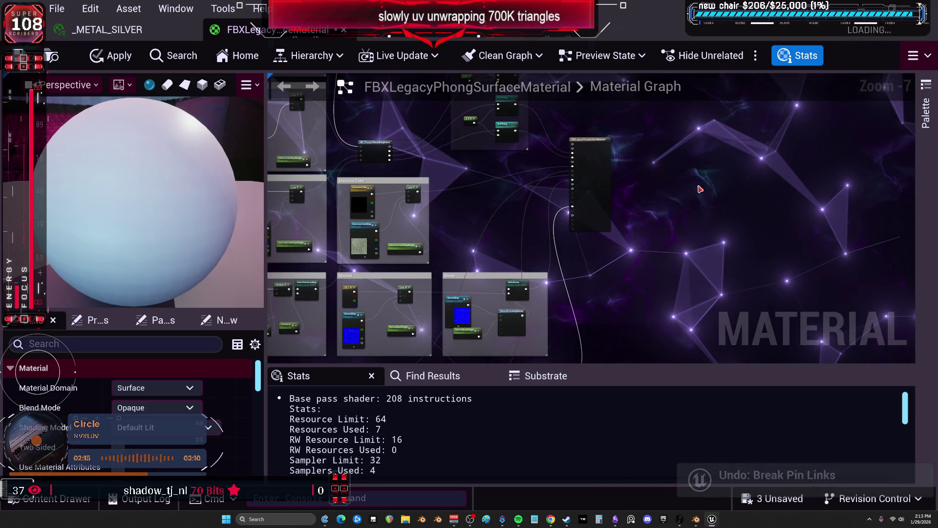
key(ctrl+z)
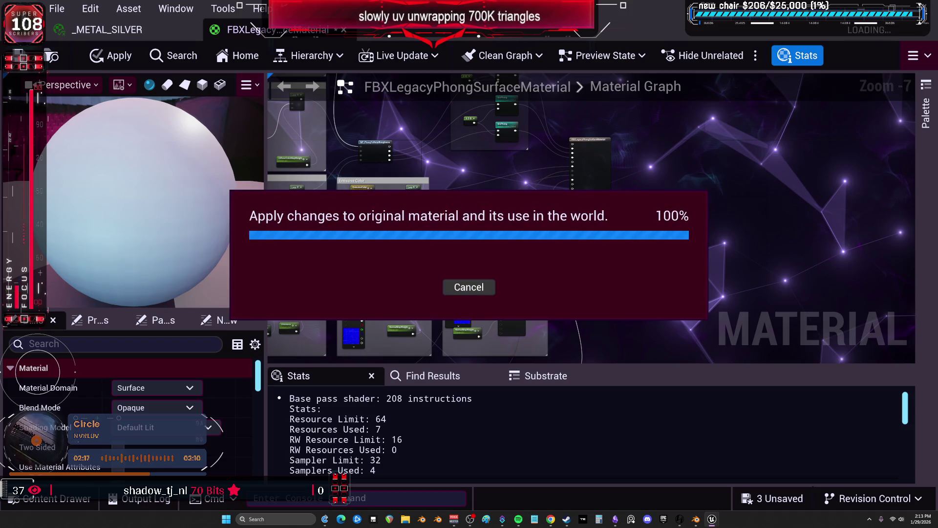
Apply the reverted FBXLegacyPhongSurfaceMaterial, check the _METAL_SILVER instance, and close the material editor
click(111, 62)
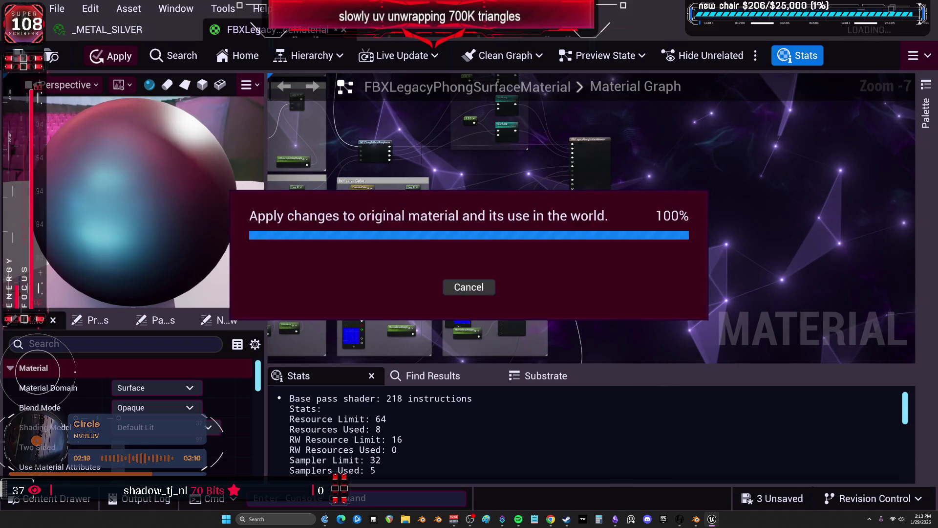
click(114, 33)
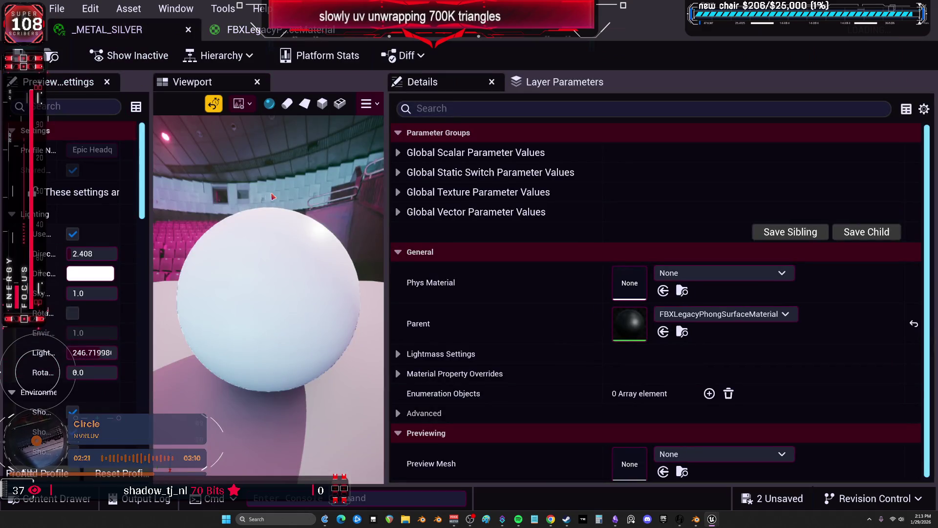
click(281, 31)
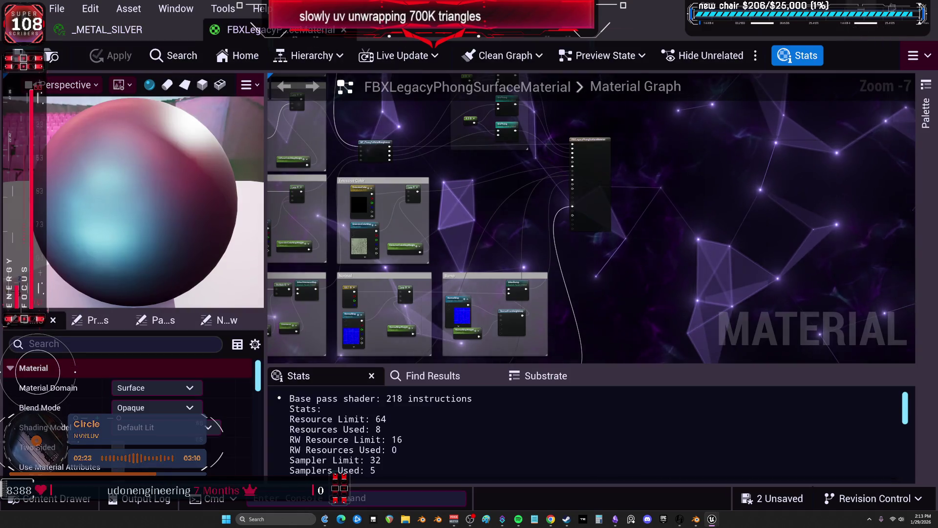
click(923, 7)
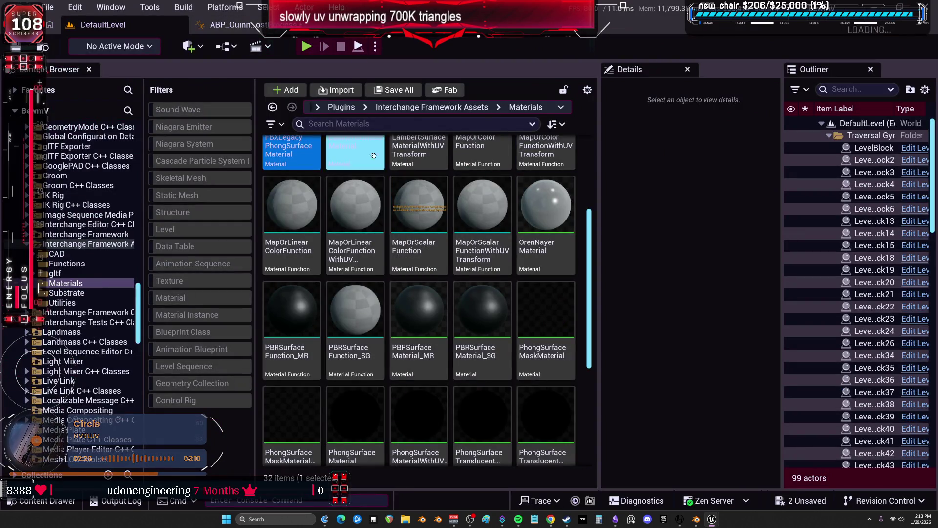
Show the BewmV folder, set Widget Reflector Application Scale to 1.0, and open TESST
drag(139, 297, 68, 138)
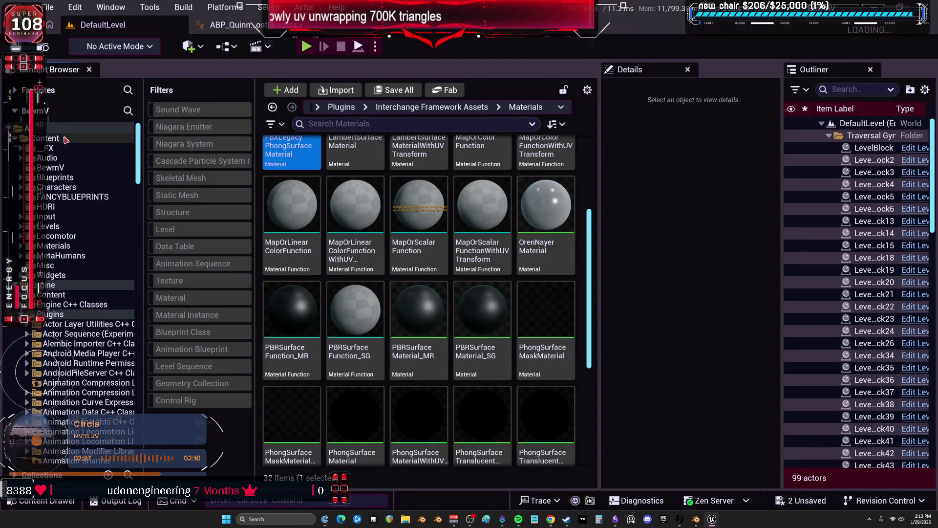
click(57, 168)
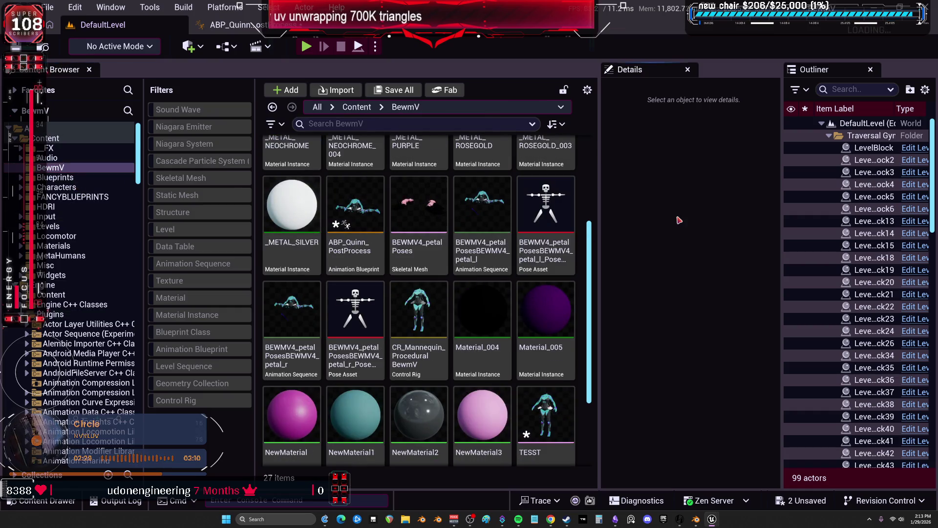
key(ctrl+shift+w)
click(396, 209)
text(1)
key(Return)
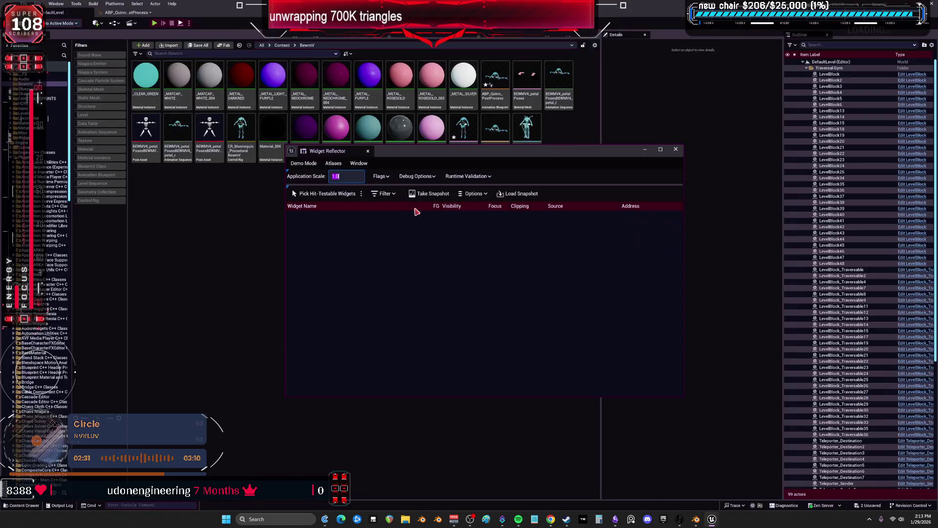
click(677, 151)
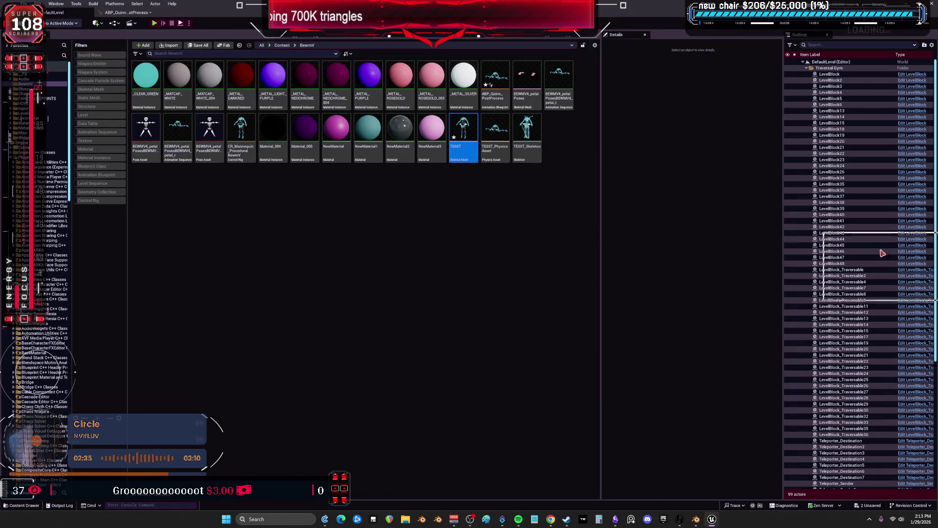
double_click(463, 132)
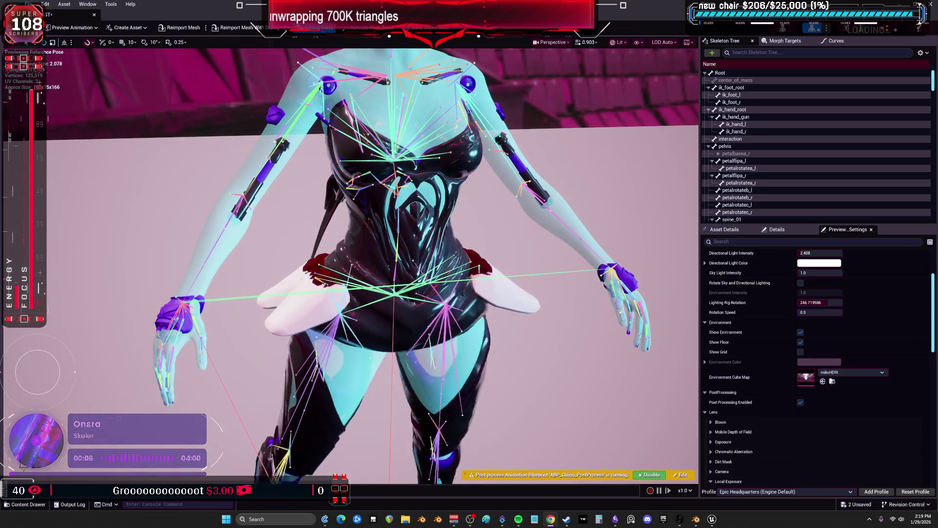
Pick the main BewmV editor window from the Unreal Editor taskbar icon
mouse_move(711, 523)
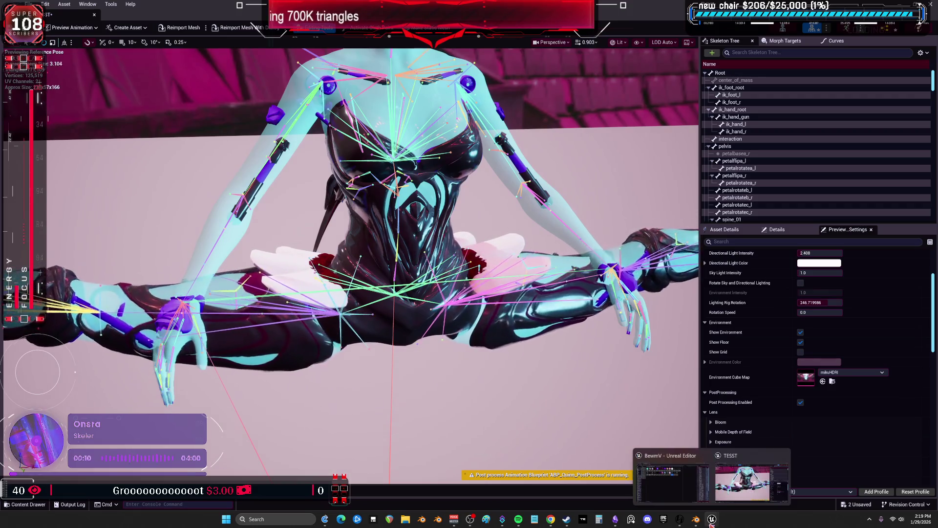
click(672, 481)
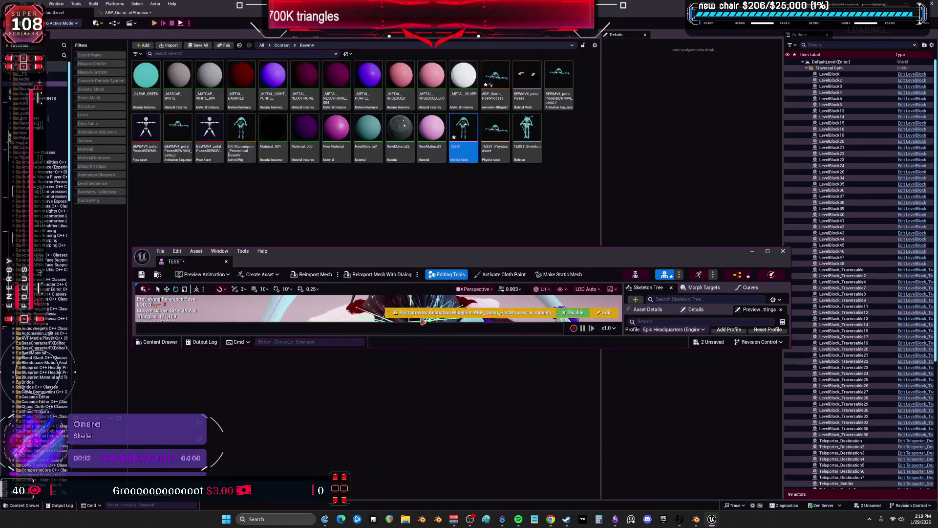
Open ABP_Quinn_PostProcess, widen its graph area and close the floating TESST window
double_click(504, 96)
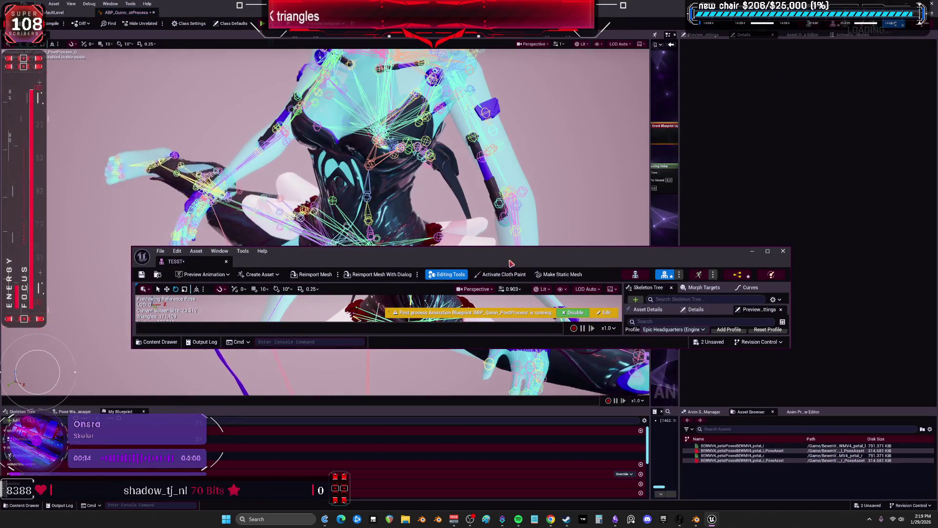
mouse_move(653, 121)
mouse_down()
mouse_move(493, 162)
mouse_move(135, 205)
mouse_up()
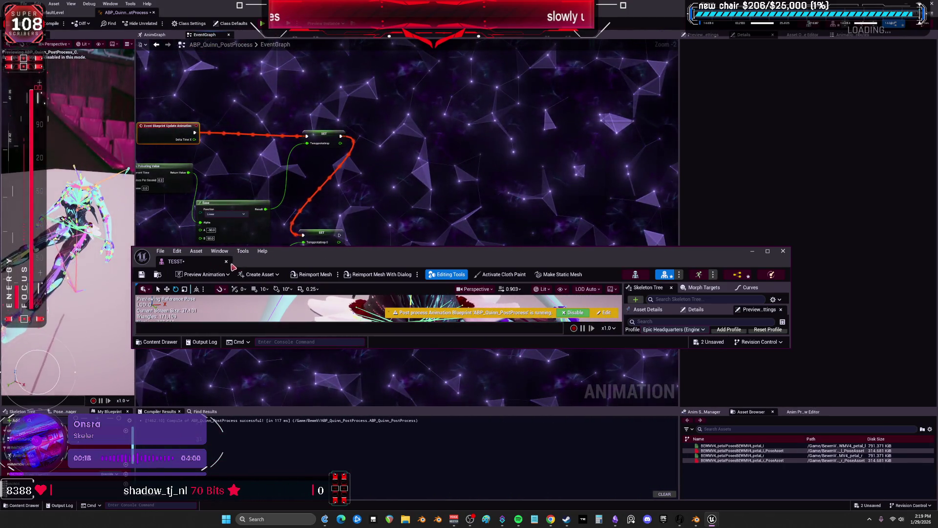
click(226, 261)
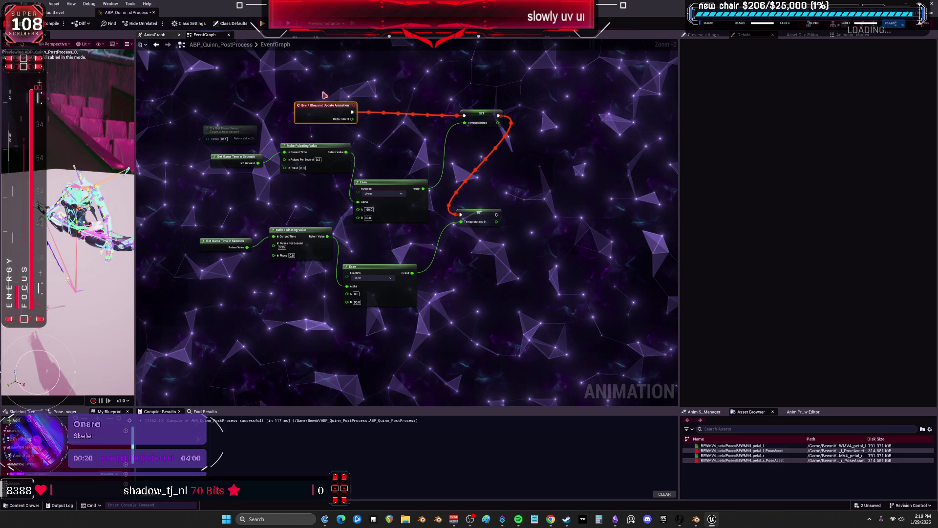
Switch to the AnimGraph, centre its nodes and bring up the Widget Reflector
key(alt+Left)
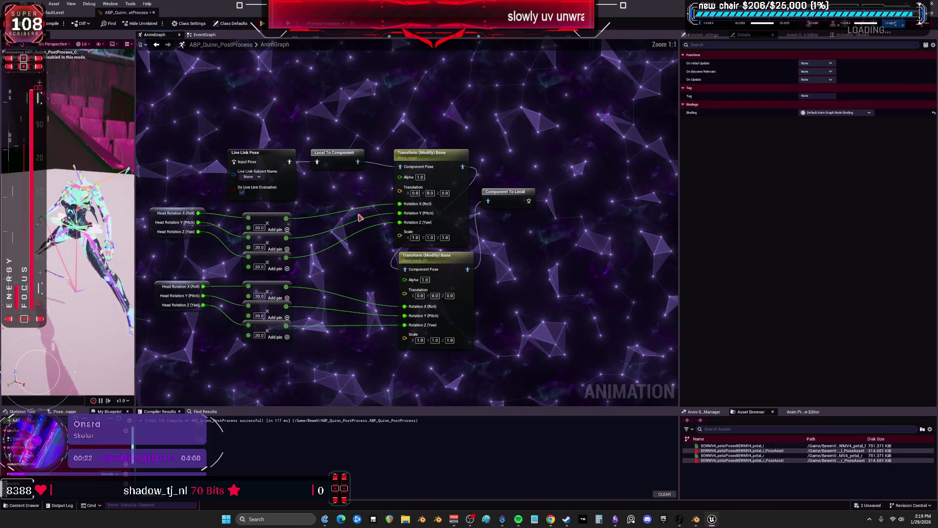
right_drag(360, 221, 474, 179)
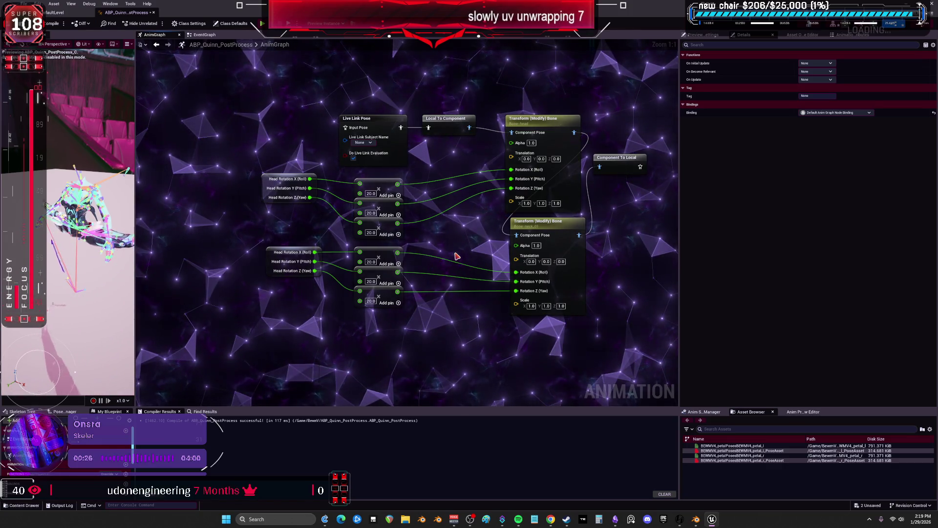
key(ctrl+shift+w)
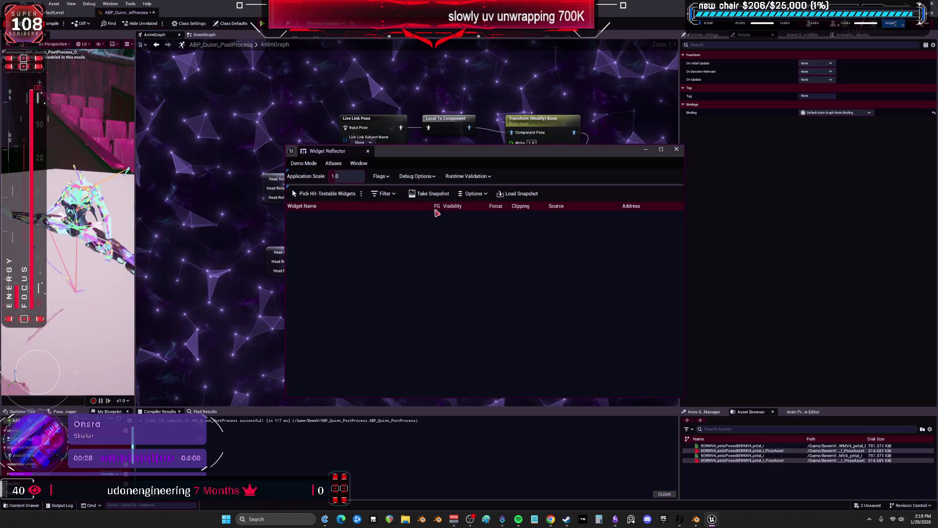
Set Application Scale to 2.0, close the ABP_Quinn_PostProcess graph, and switch to Blender
text(2)
key(Return)
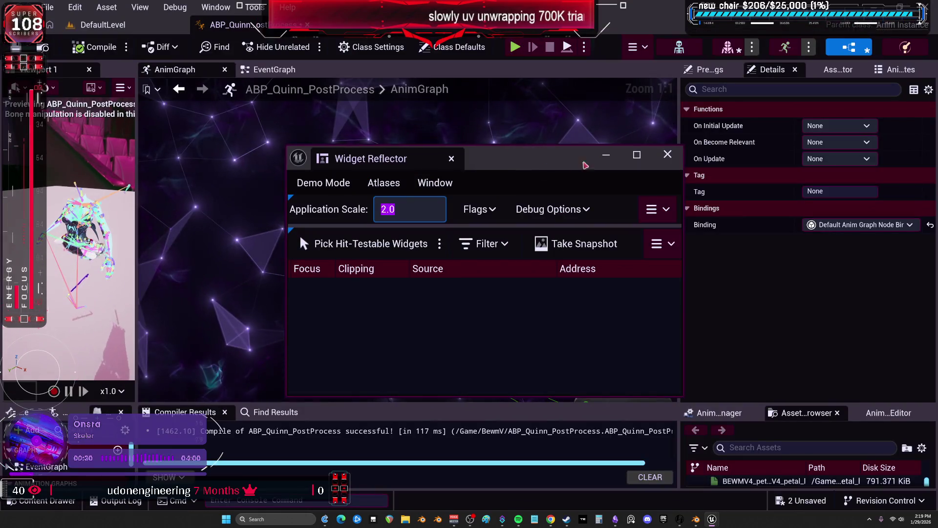
click(345, 86)
scroll(411, 264, down, 1)
mouse_move(411, 264)
right_down()
mouse_move(381, 229)
mouse_move(422, 277)
right_up()
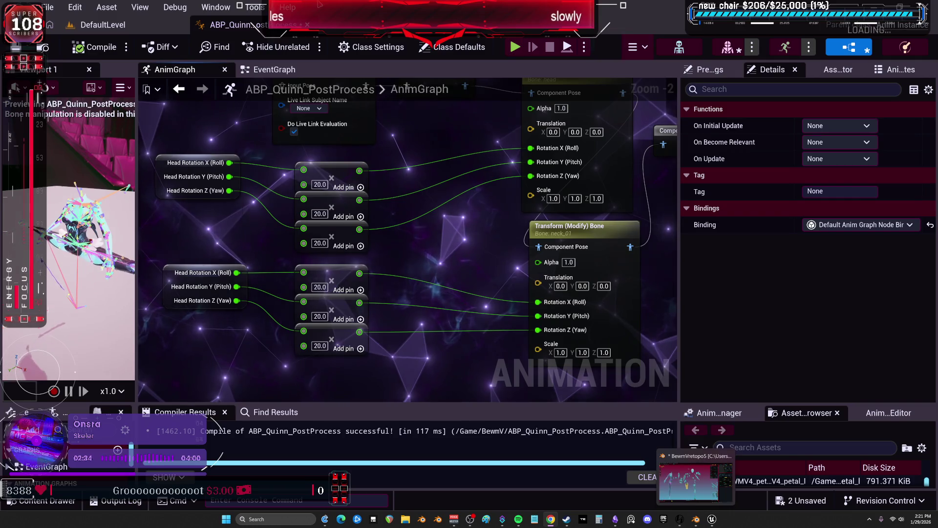
click(307, 25)
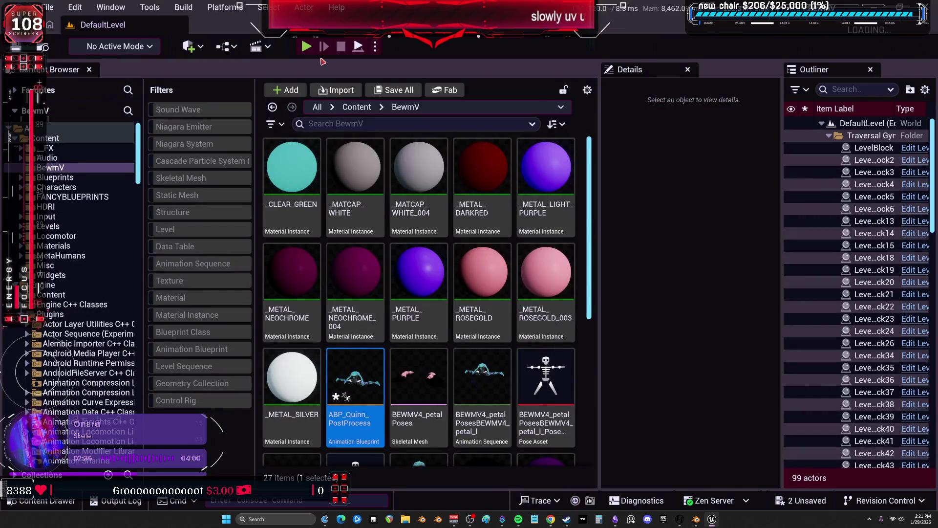
key(alt+Tab)
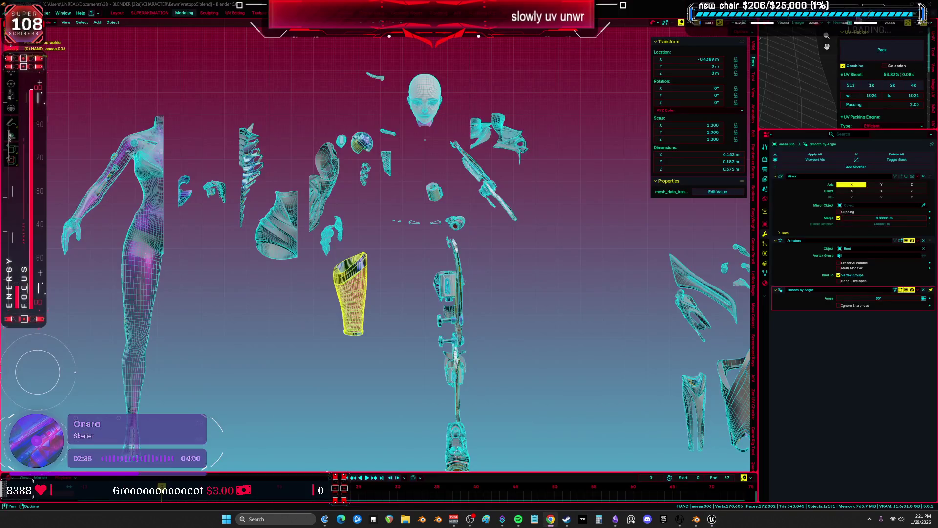
Deselect the yellow armour piece and bring the arm blade and hand pieces into view
click(519, 255)
scroll(519, 257, down, 3)
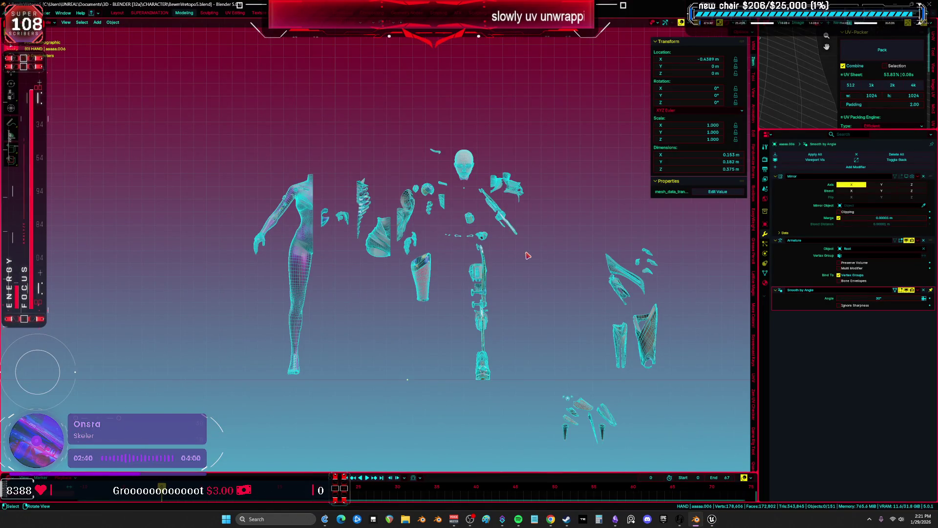
scroll(567, 230, up, 3)
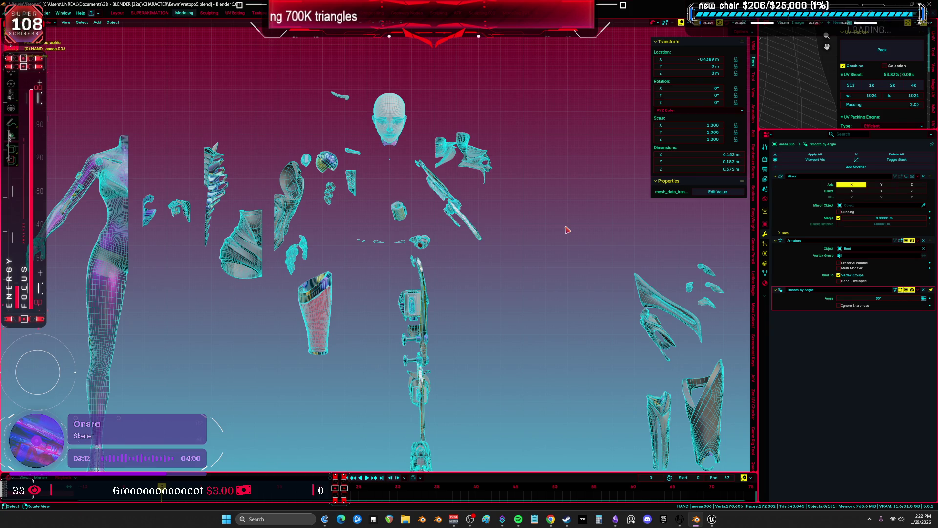
scroll(487, 182, down, 4)
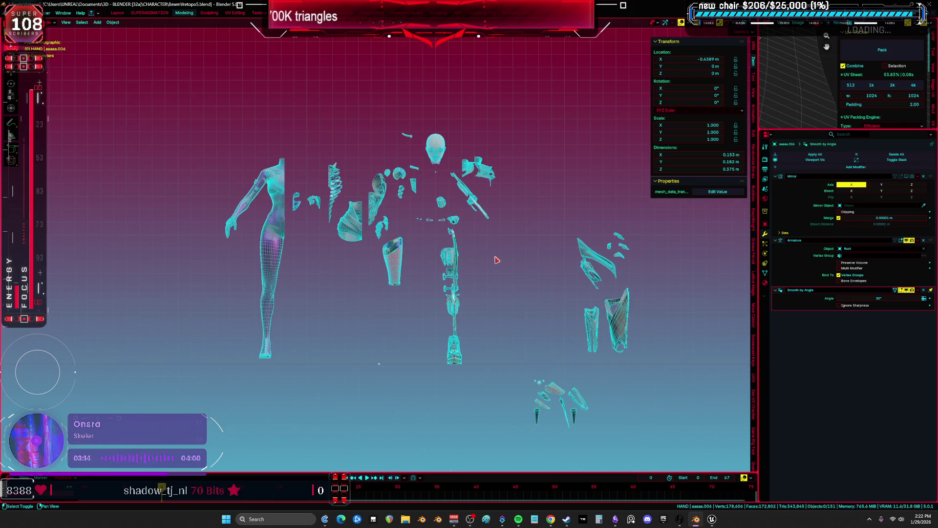
shift+middle_drag(496, 262, 386, 195)
scroll(386, 195, up, 5)
shift+middle_drag(274, 141, 397, 325)
scroll(397, 325, up, 3)
mouse_move(514, 211)
shift+middle_down()
mouse_move(461, 248)
mouse_move(455, 305)
shift+middle_up()
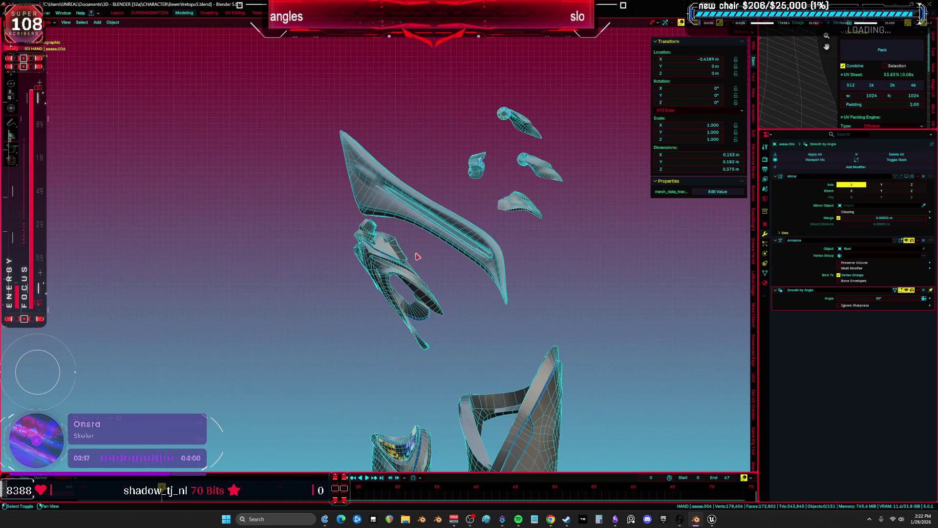
Select DS_Shoulder, enter Edit Mode with all geometry selected, and widen the UV editor
click(534, 200)
key(Tab)
key(a)
scroll(545, 208, up, 3)
mouse_move(545, 208)
middle_down()
mouse_move(555, 279)
mouse_move(364, 296)
mouse_move(439, 323)
mouse_move(486, 316)
mouse_move(417, 227)
mouse_move(492, 240)
middle_up()
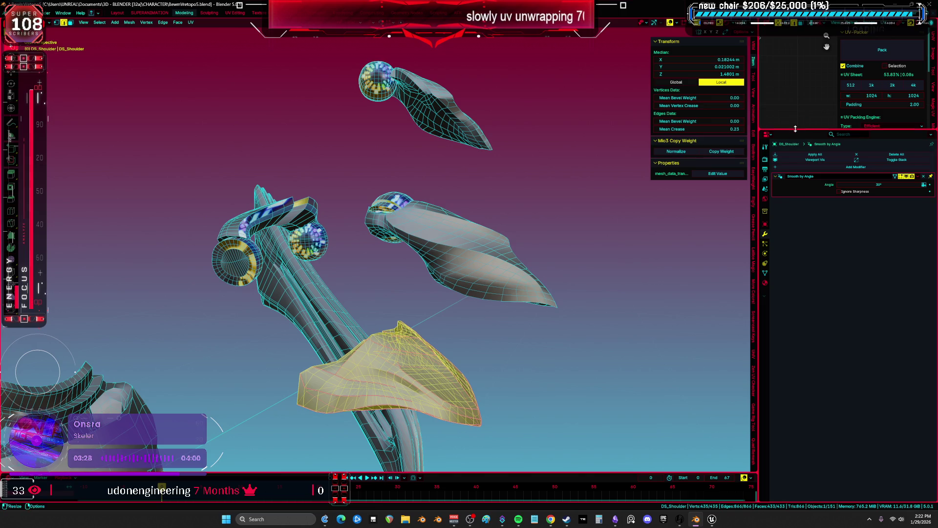
mouse_move(789, 131)
mouse_down()
mouse_move(789, 291)
mouse_move(494, 289)
mouse_up()
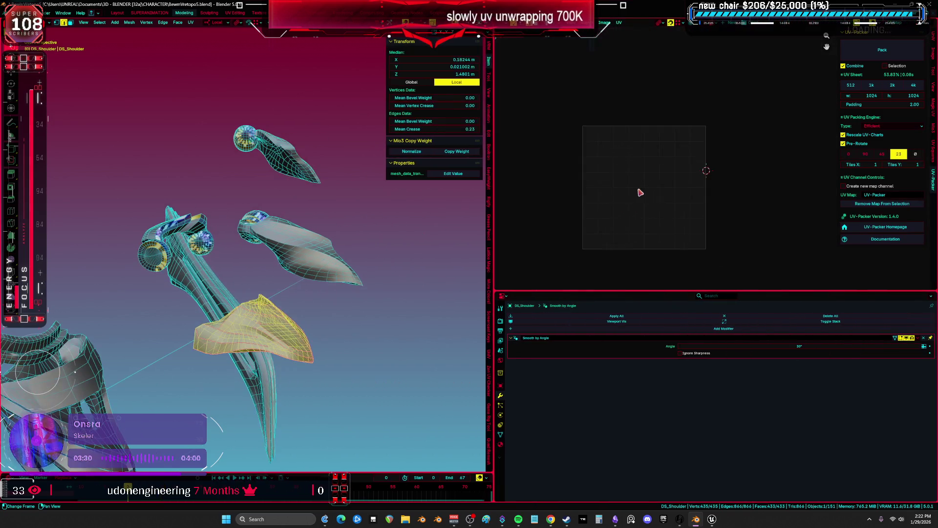
Unwrap the shoulder piece without seams as a first attempt, then return to Object Mode
middle_drag(393, 289, 275, 291)
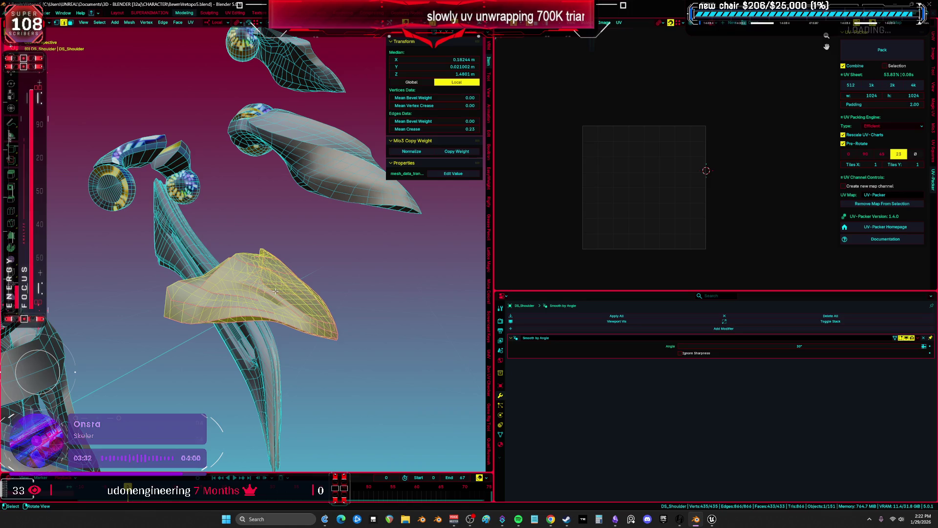
key(u)
click(274, 268)
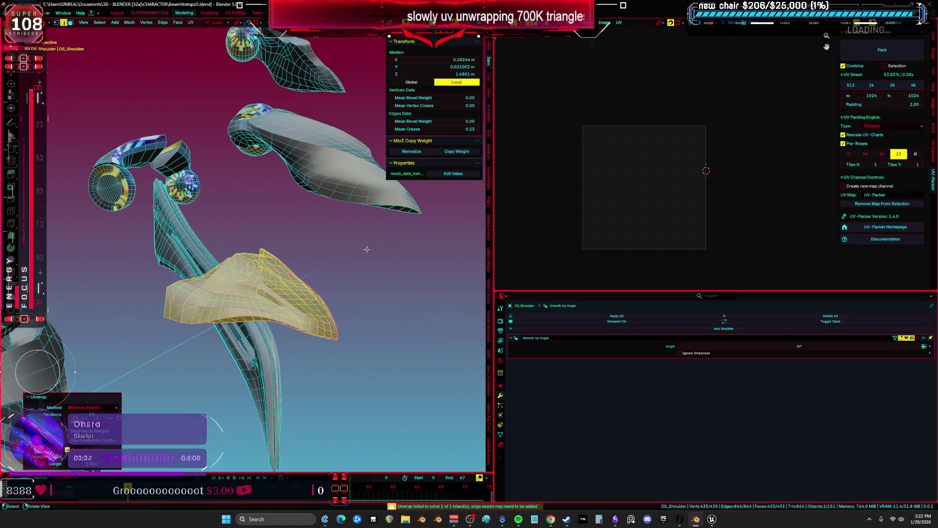
mouse_move(289, 273)
middle_down()
mouse_move(308, 262)
mouse_move(293, 281)
mouse_move(225, 304)
mouse_move(167, 289)
mouse_move(182, 320)
middle_up()
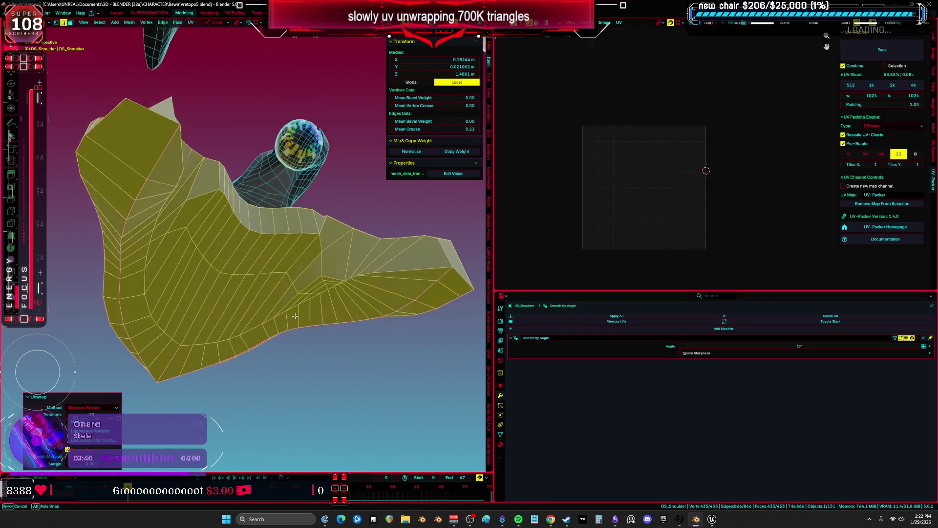
key(Tab)
key(Tab)
Isolate the shoulder mesh with numpad / and maximize the 3D view with Ctrl+Space
middle_drag(134, 340, 146, 298)
click(325, 302)
ctrl+click(417, 301)
mouse_move(416, 301)
middle_down()
mouse_move(180, 248)
mouse_move(388, 315)
middle_up()
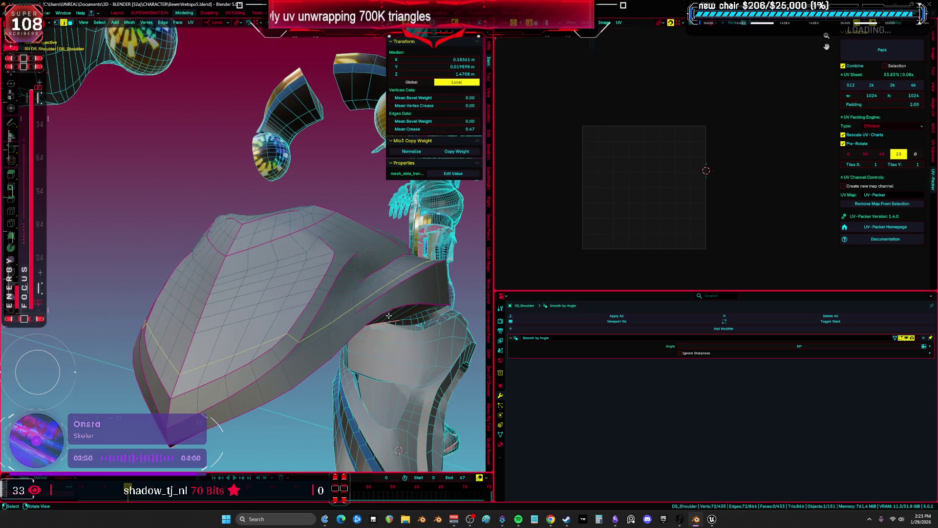
key(KP_Divide)
key(ctrl+space)
Select a shortest path from the left corner vertex along the shoulder's top edge
click(595, 353)
mouse_move(595, 352)
middle_down()
mouse_move(538, 316)
mouse_move(295, 337)
mouse_move(296, 325)
mouse_move(151, 295)
middle_up()
click(151, 295)
ctrl+shift+click(296, 130)
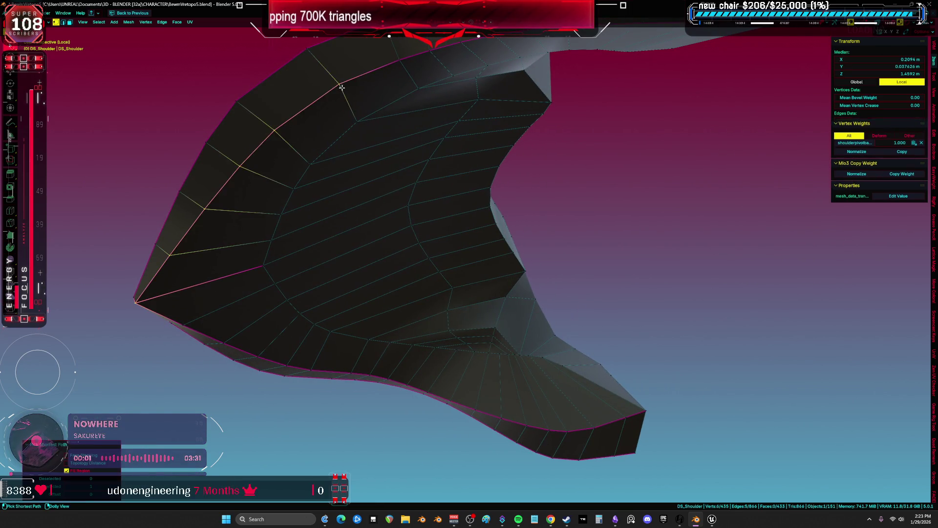
Mark a seam along the shoulder's top, diagonal and lower rim edges
middle_drag(296, 130, 392, 168)
scroll(392, 168, up, 3)
ctrl+click(664, 135)
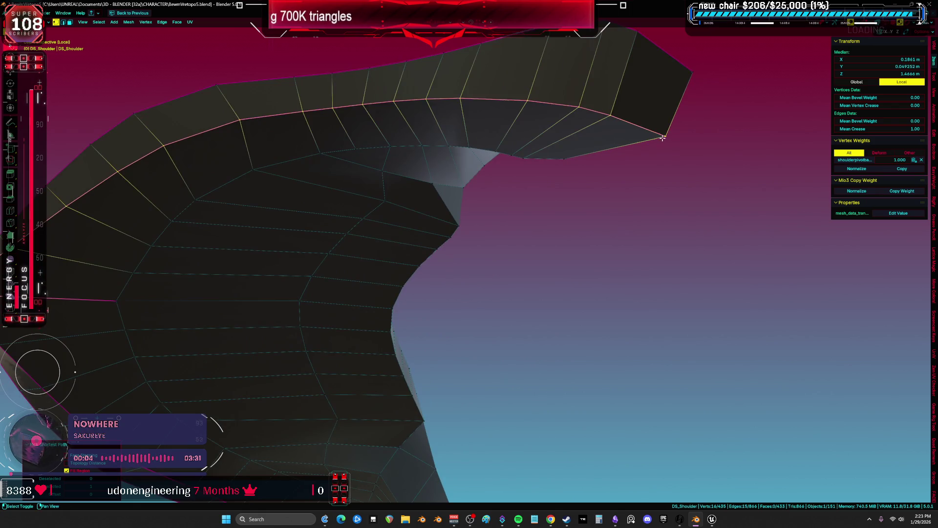
middle_drag(665, 136, 618, 127)
shift+click(46, 191)
mouse_move(46, 190)
middle_down()
mouse_move(172, 237)
mouse_move(224, 225)
middle_up()
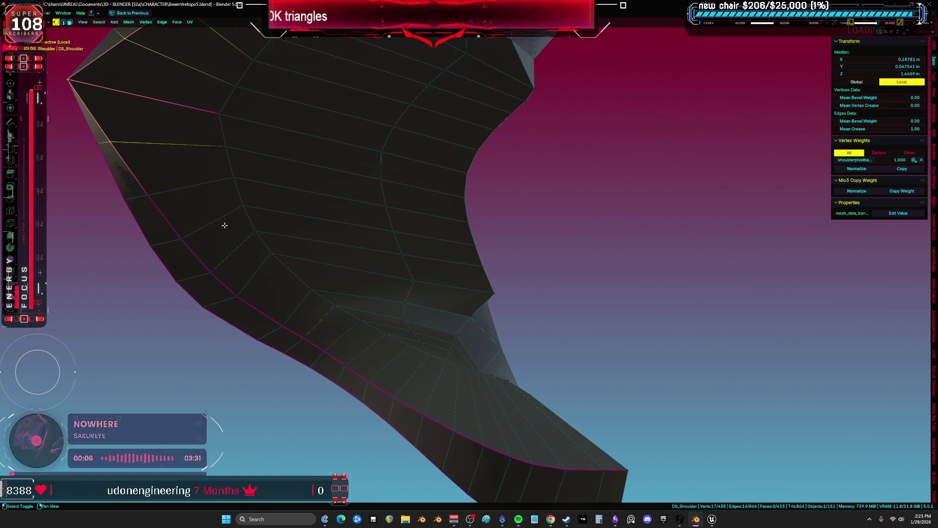
ctrl+click(320, 349)
middle_drag(628, 468, 562, 420)
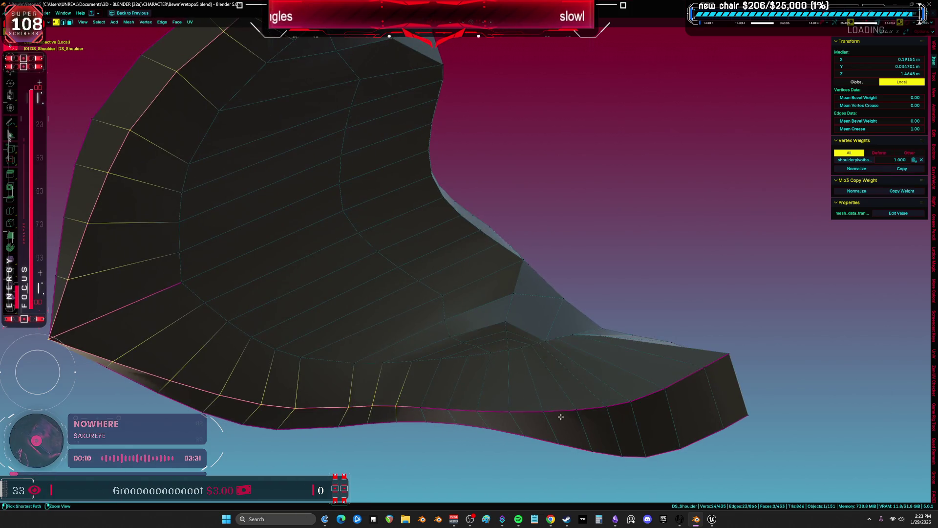
ctrl+click(478, 409)
ctrl+click(666, 391)
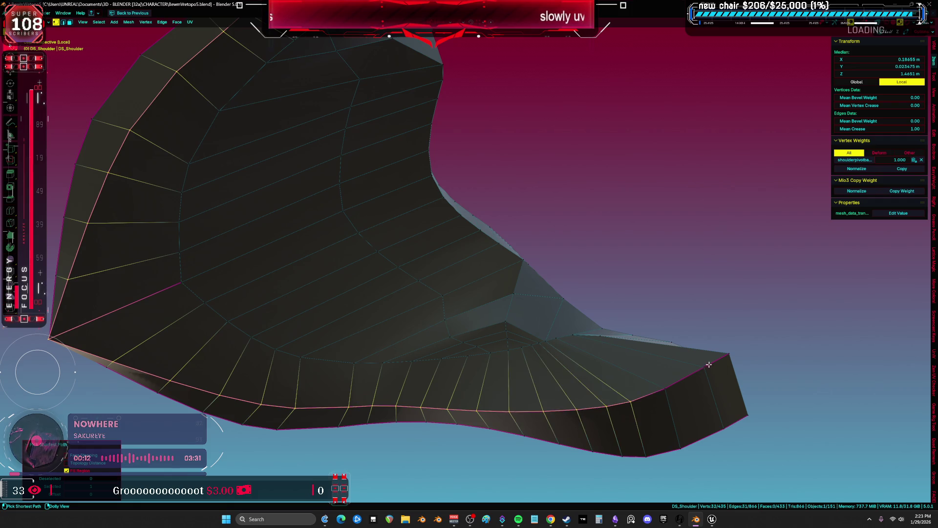
middle_drag(727, 357, 609, 349)
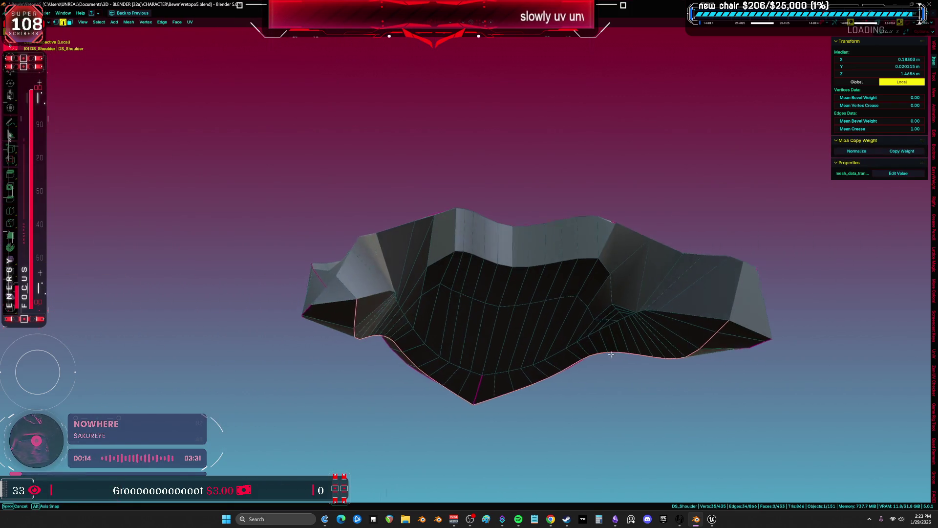
key(ctrl+e)
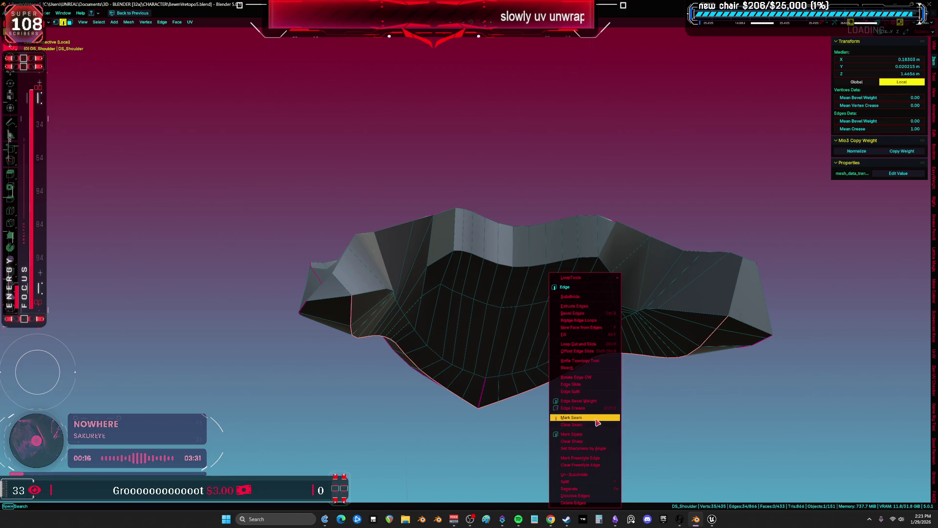
click(607, 418)
Select additional edges on the other side of the shoulder and mark them as a seam
mouse_move(425, 353)
middle_down()
mouse_move(389, 360)
mouse_move(408, 305)
mouse_move(448, 337)
mouse_move(406, 367)
mouse_move(409, 384)
middle_up()
click(390, 360)
mouse_move(571, 355)
middle_down()
mouse_move(547, 329)
mouse_move(661, 318)
middle_up()
shift+click(751, 311)
mouse_move(751, 310)
middle_down()
mouse_move(738, 343)
mouse_move(677, 345)
mouse_move(646, 363)
middle_up()
shift+click(709, 326)
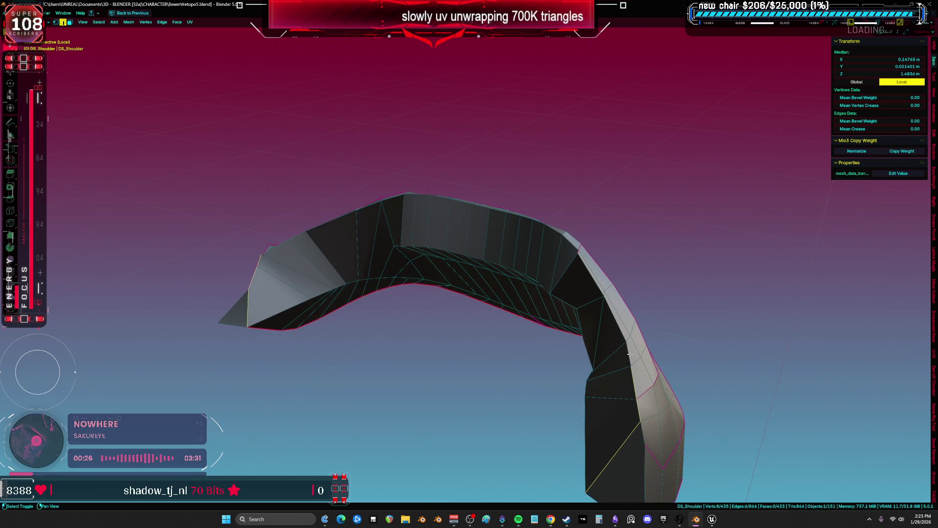
middle_drag(306, 250, 317, 285)
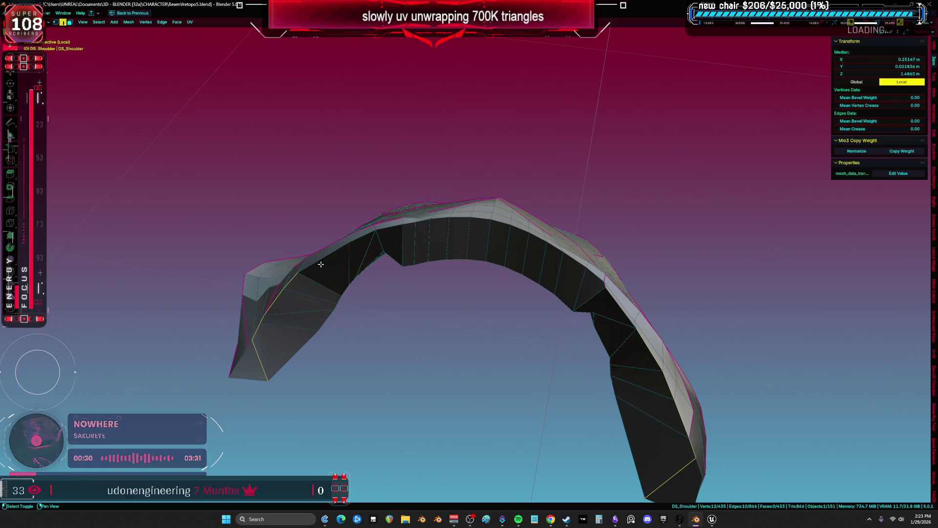
mouse_move(619, 310)
middle_down()
mouse_move(616, 218)
mouse_move(617, 254)
middle_up()
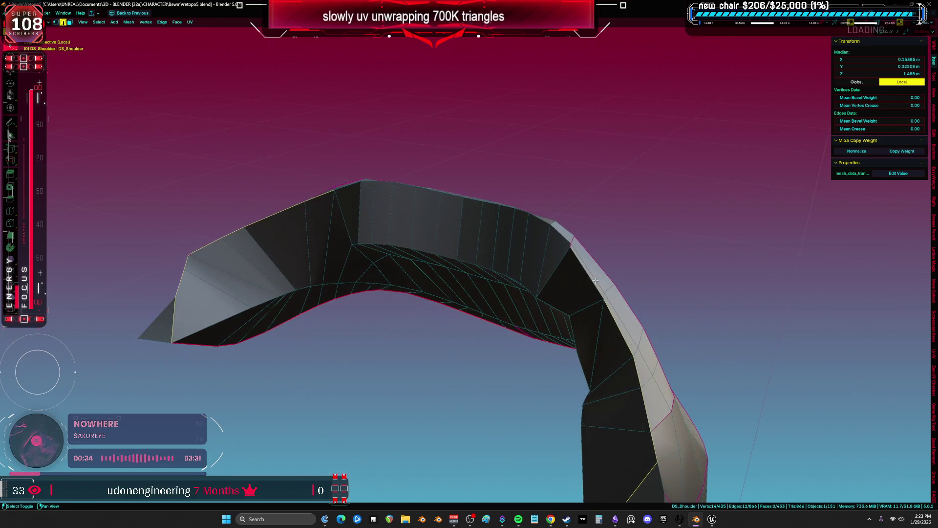
middle_drag(592, 289, 425, 321)
key(ctrl+e)
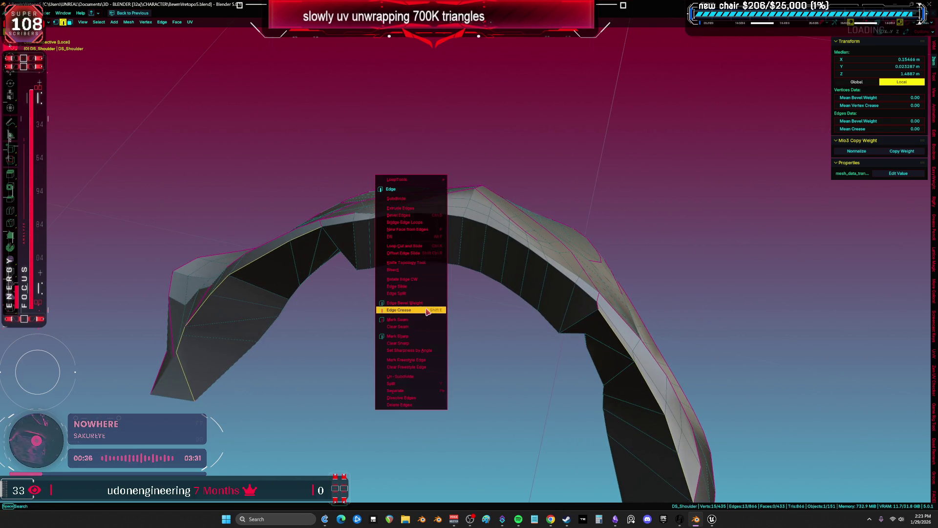
click(426, 321)
Unwrap the whole shoulder mesh and restore the split layout with the UV editor
key(a)
key(u)
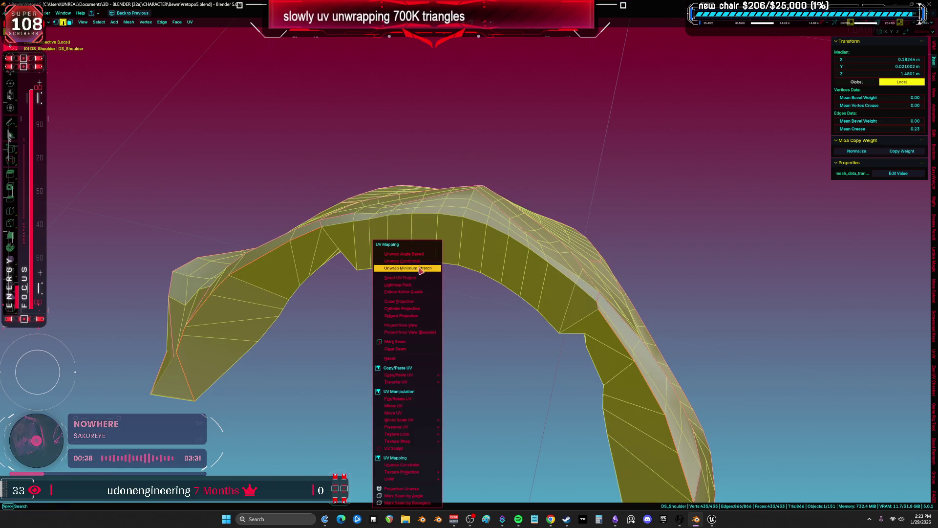
click(421, 254)
key(ctrl+space)
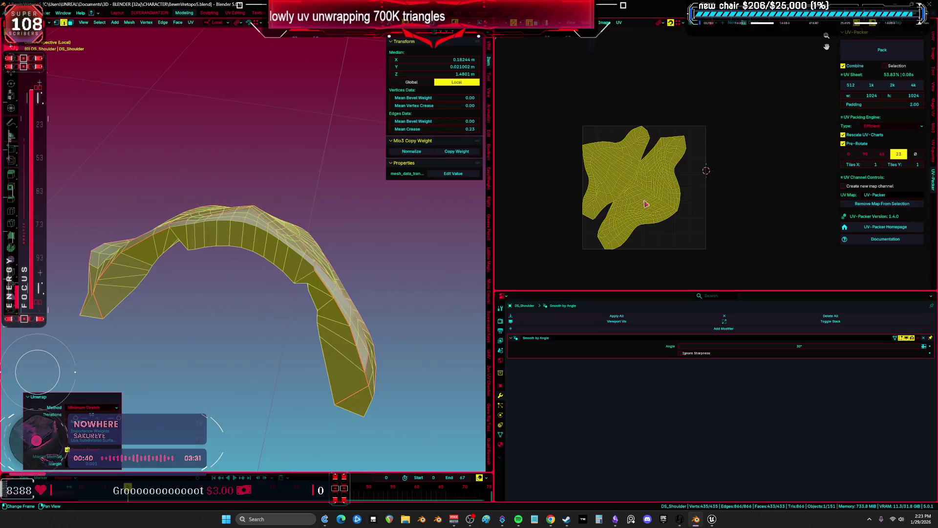
Select the whole DS_Shoulder arch mesh and unwrap it again
key(ctrl+space)
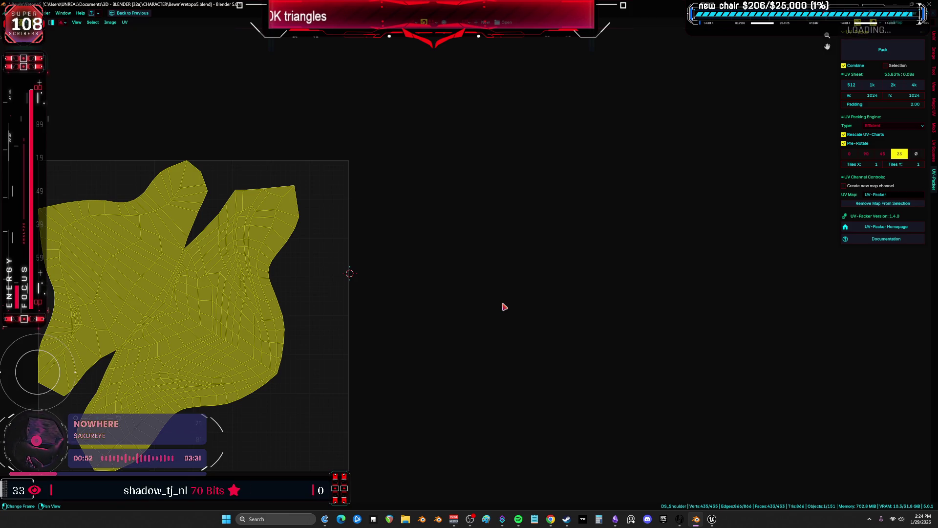
key(u)
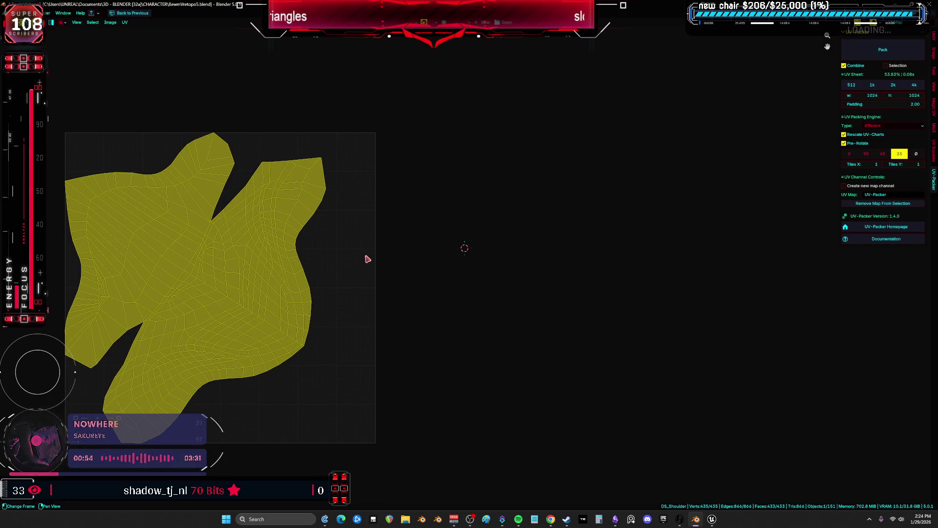
key(ctrl+alt+space)
key(ctrl+alt+space)
mouse_move(412, 289)
middle_down()
mouse_move(356, 310)
mouse_move(398, 298)
mouse_move(519, 305)
mouse_move(343, 220)
middle_up()
click(357, 211)
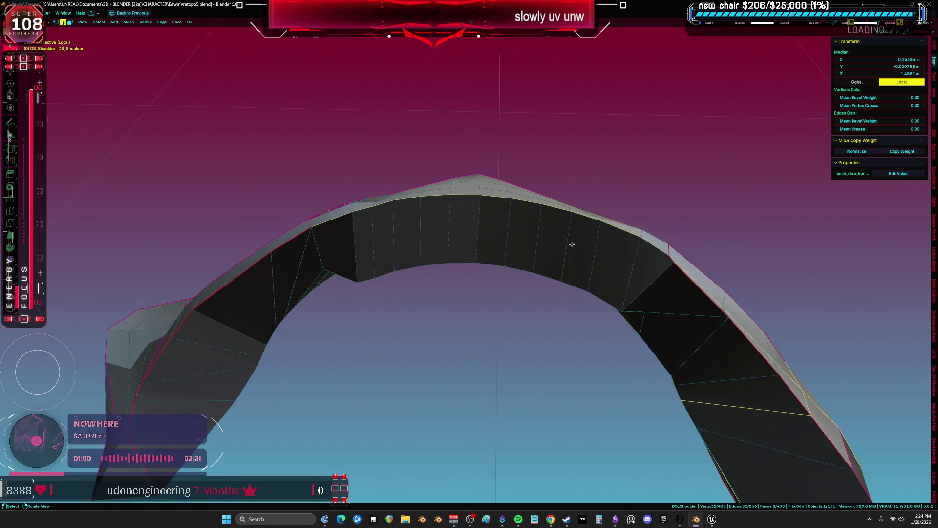
click(674, 258)
middle_drag(674, 258, 673, 275)
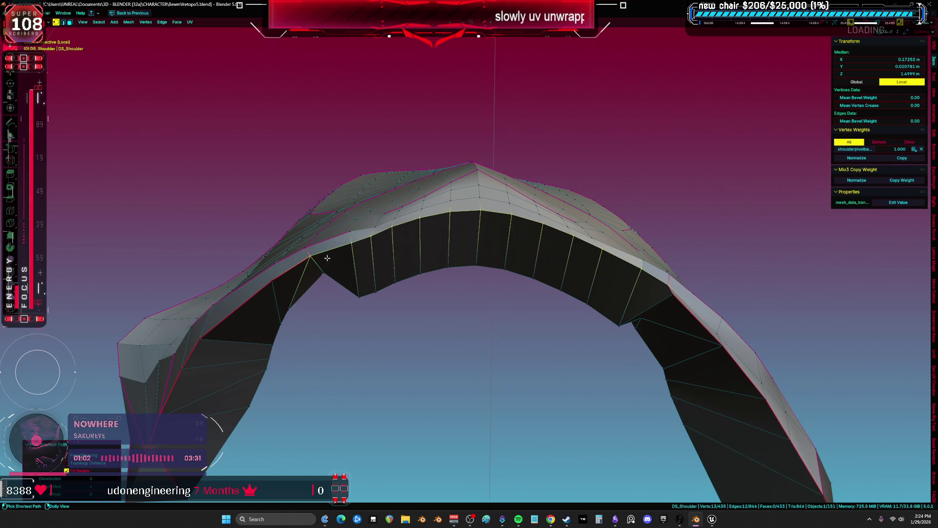
key(u)
key(Escape)
key(a)
key(u)
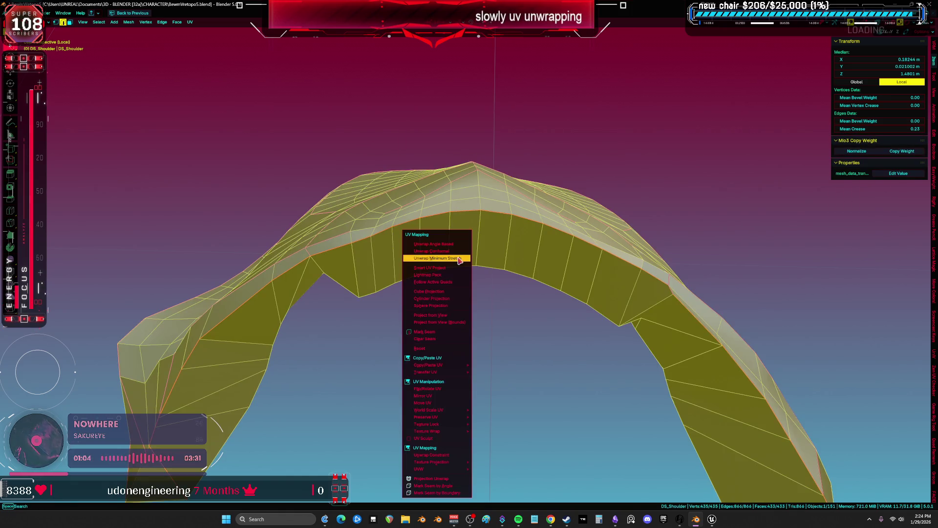
click(458, 257)
Inspect the shoulder arch's new unwrap result in the enlarged UV Editor and 3D view
key(ctrl+space)
scroll(406, 236, down, 2)
scroll(348, 243, up, 3)
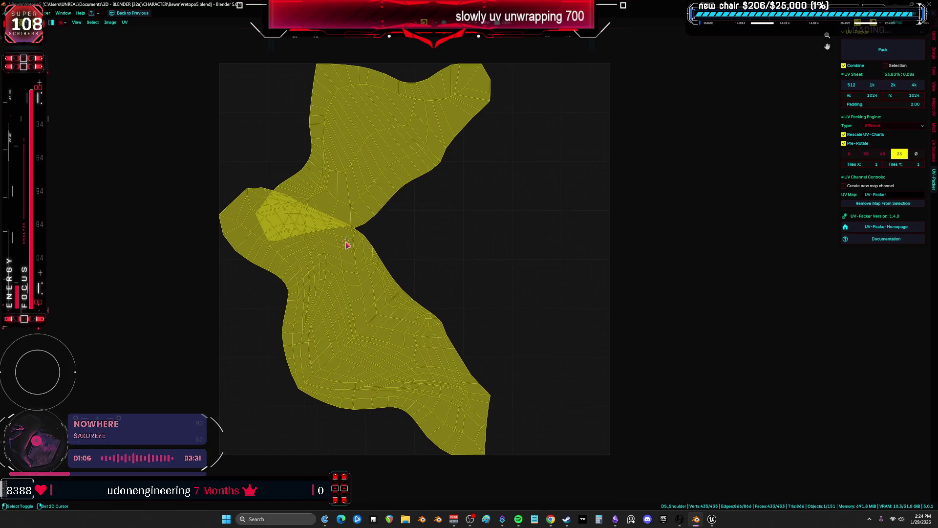
key(ctrl+space)
key(ctrl+space)
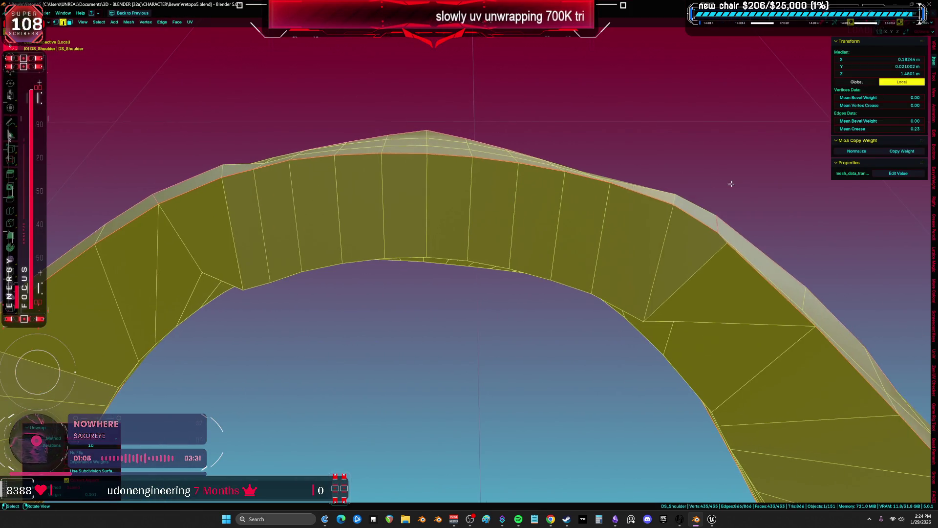
key(alt+a)
scroll(726, 113, up, 3)
scroll(630, 210, up, 2)
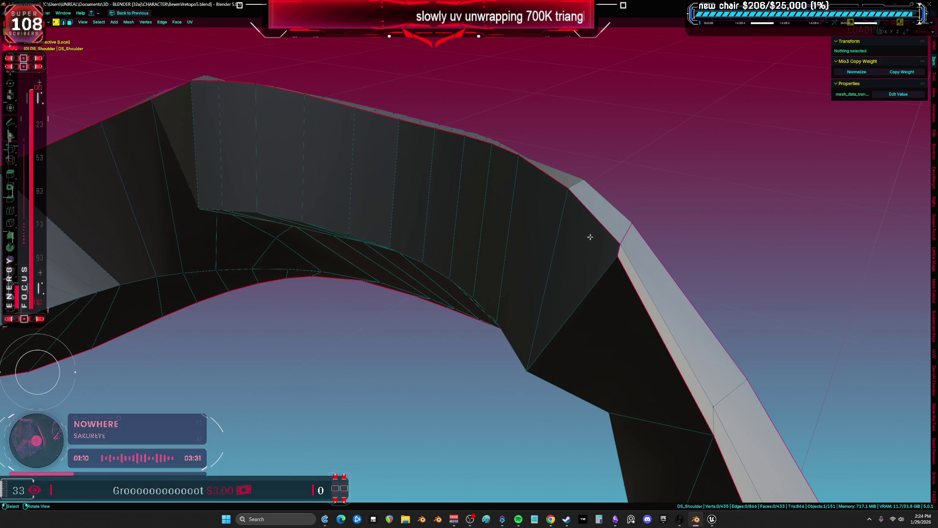
Cycle through face, edge and vertex selection on the arch, then deselect everything
key(3)
key(2)
mouse_move(615, 239)
middle_down()
mouse_move(447, 236)
mouse_move(489, 234)
mouse_move(486, 187)
mouse_move(499, 200)
mouse_move(492, 296)
mouse_move(659, 362)
mouse_move(825, 406)
middle_up()
key(1)
key(a)
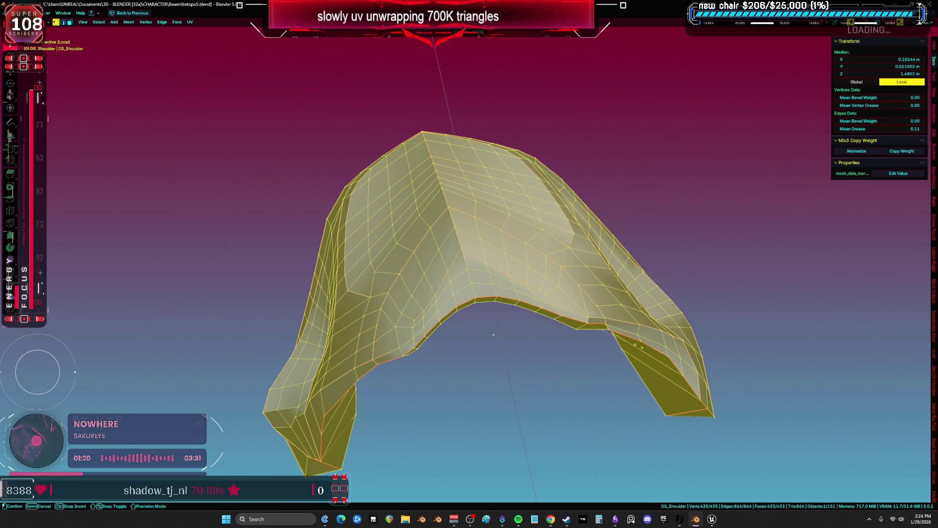
key(Escape)
key(alt+a)
Unwrap the whole arch into two side-by-side islands, return to Object Mode and show the full scene
mouse_move(537, 318)
middle_down()
mouse_move(346, 330)
mouse_move(396, 262)
middle_up()
right_click(500, 215)
middle_drag(499, 215, 434, 247)
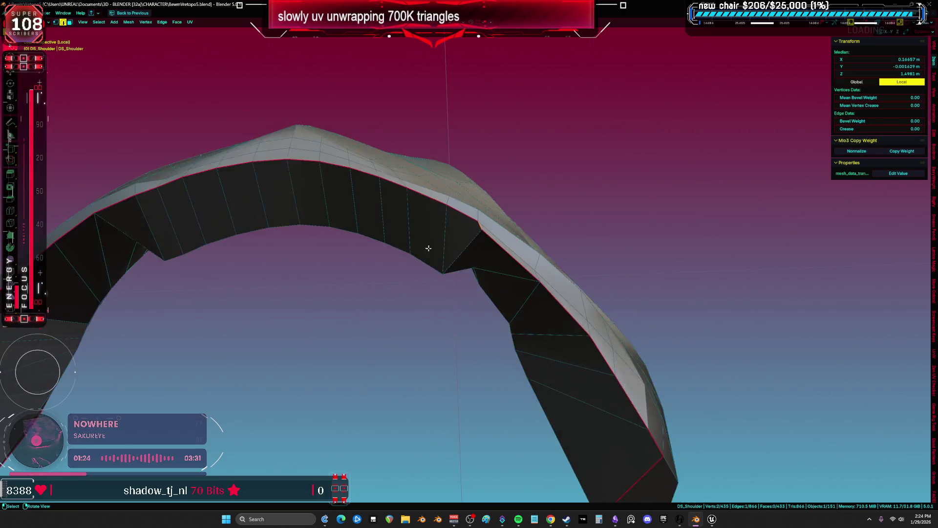
key(a)
key(shift+F10)
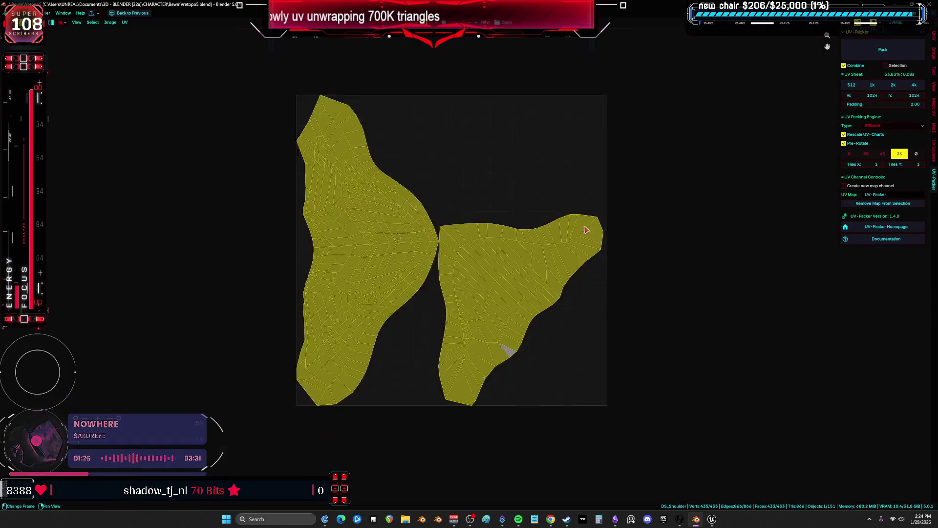
key(ctrl+alt+space)
key(Tab)
key(slash)
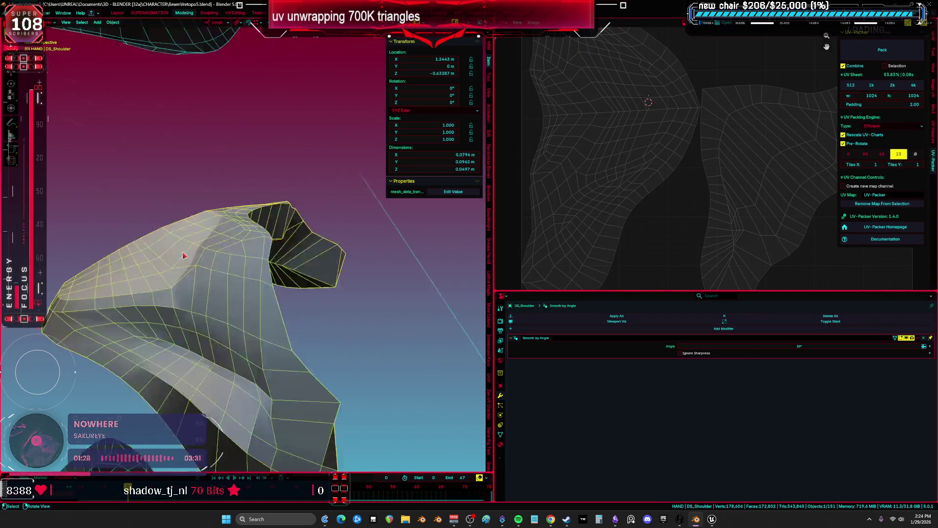
Open the headphone-like DS_Top part in Edit Mode, framed, with nothing selected
mouse_move(190, 266)
middle_down()
mouse_move(261, 321)
mouse_move(352, 245)
mouse_move(306, 287)
mouse_move(319, 266)
mouse_move(358, 243)
mouse_move(495, 264)
middle_up()
key(ctrl+space)
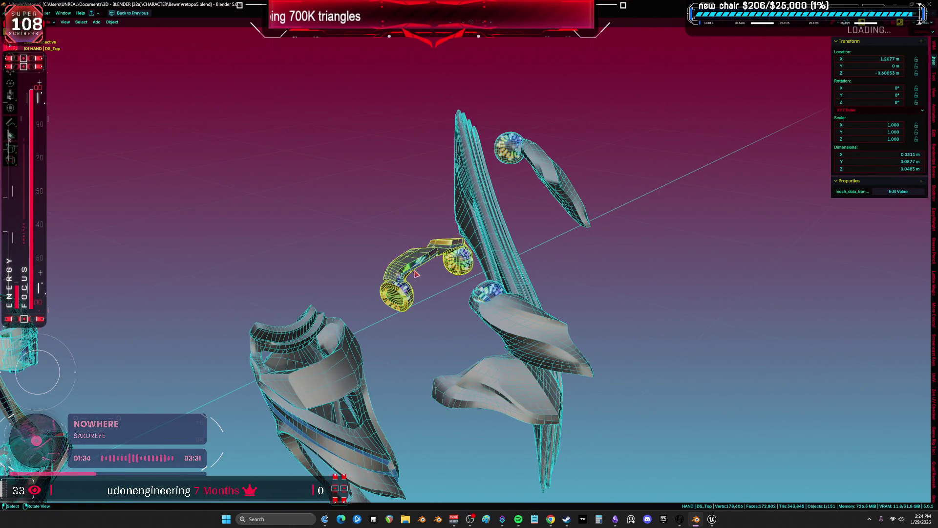
click(416, 274)
key(Tab)
key(KP_Decimal)
key(ctrl+space)
key(ctrl+space)
key(ctrl+space)
key(ctrl+space)
key(alt+a)
Isolate a curved face strip along the arc by hiding everything else, then unhide
mouse_move(369, 250)
middle_down()
mouse_move(509, 226)
mouse_move(229, 239)
mouse_move(293, 242)
mouse_move(262, 245)
middle_up()
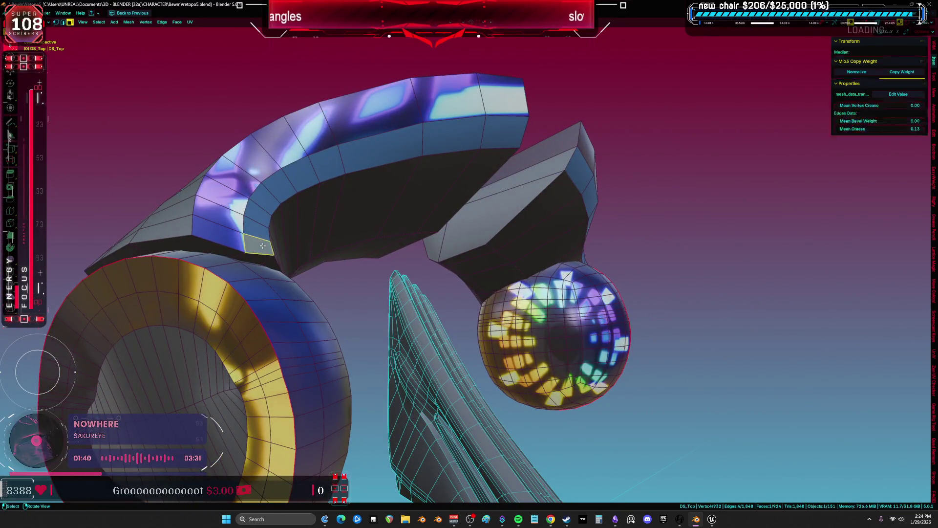
ctrl+click(494, 135)
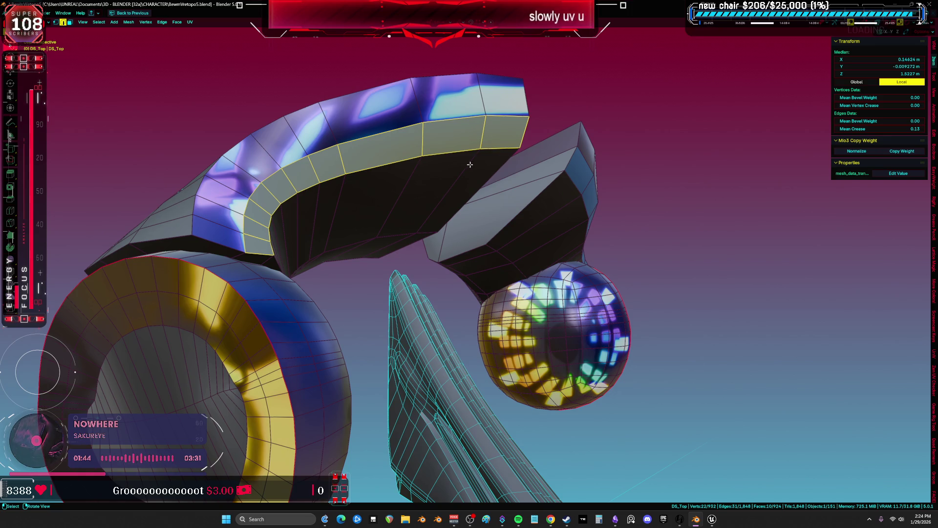
key(ctrl+i)
key(h)
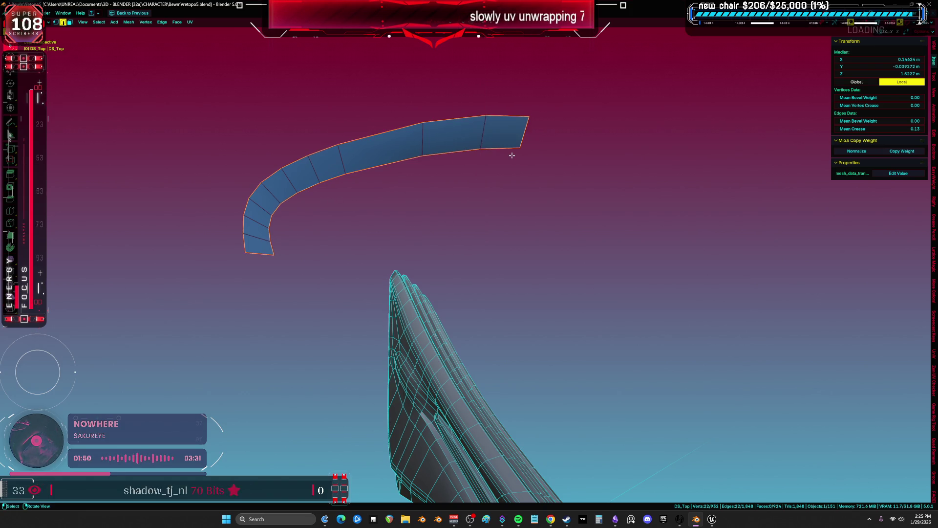
key(alt+h)
Select another thin curved face strip on the arc, hide the rest, then reveal everything
mouse_move(512, 156)
middle_down()
mouse_move(470, 198)
mouse_move(634, 236)
middle_up()
click(470, 198)
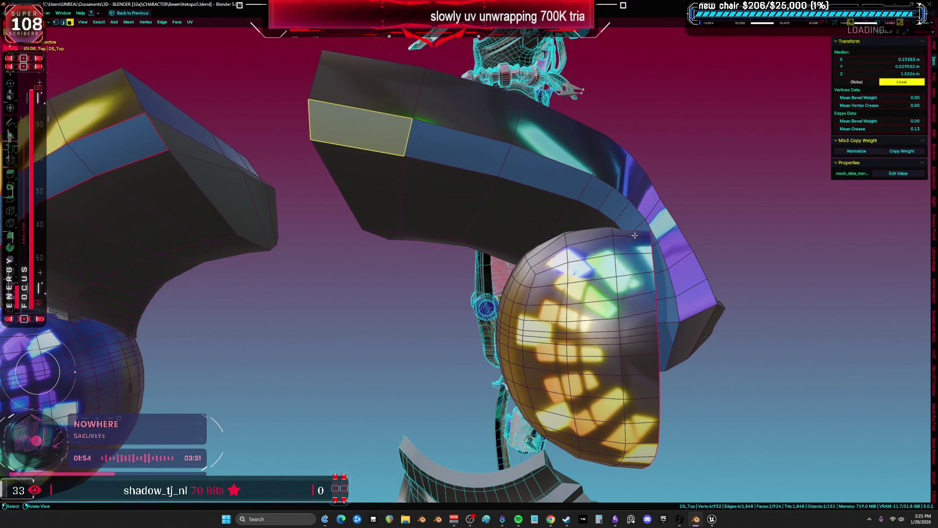
key(l)
middle_drag(658, 296, 607, 297)
click(606, 296)
shift+click(606, 295)
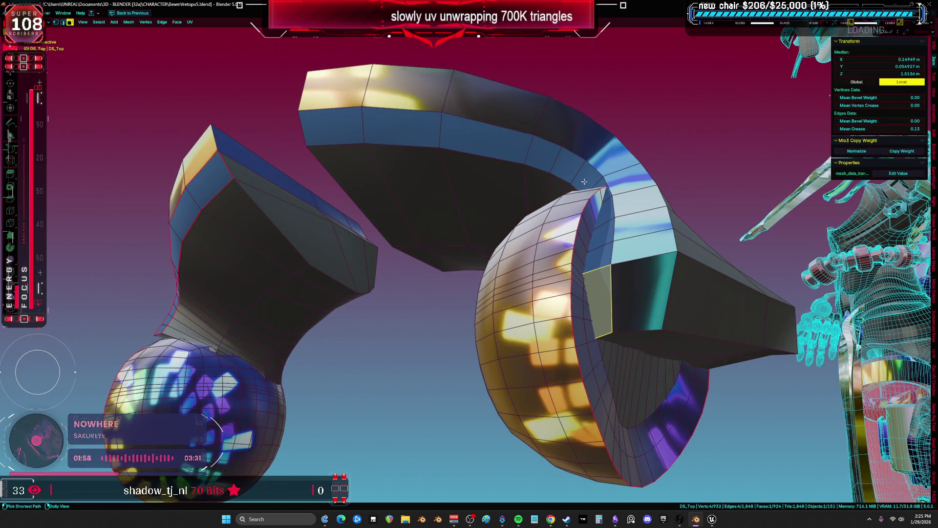
mouse_move(337, 147)
middle_down()
mouse_move(480, 211)
mouse_move(542, 172)
mouse_move(508, 215)
middle_up()
key(ctrl+i)
key(h)
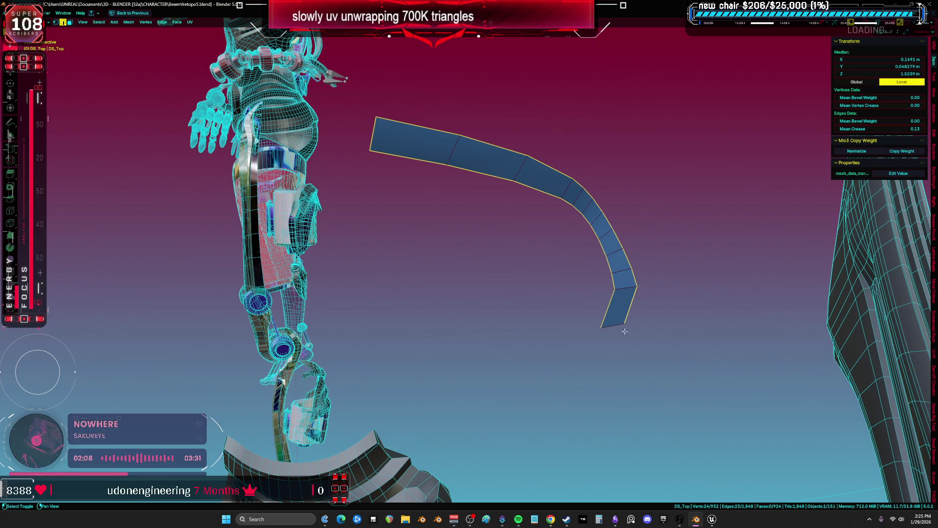
key(alt+h)
mouse_move(615, 318)
middle_down()
mouse_move(537, 323)
mouse_move(447, 303)
mouse_move(401, 351)
mouse_move(316, 277)
mouse_move(347, 235)
mouse_move(501, 187)
mouse_move(476, 196)
middle_up()
Start an edge selection along the top part's arcs, adding edges one by one
key(alt+a)
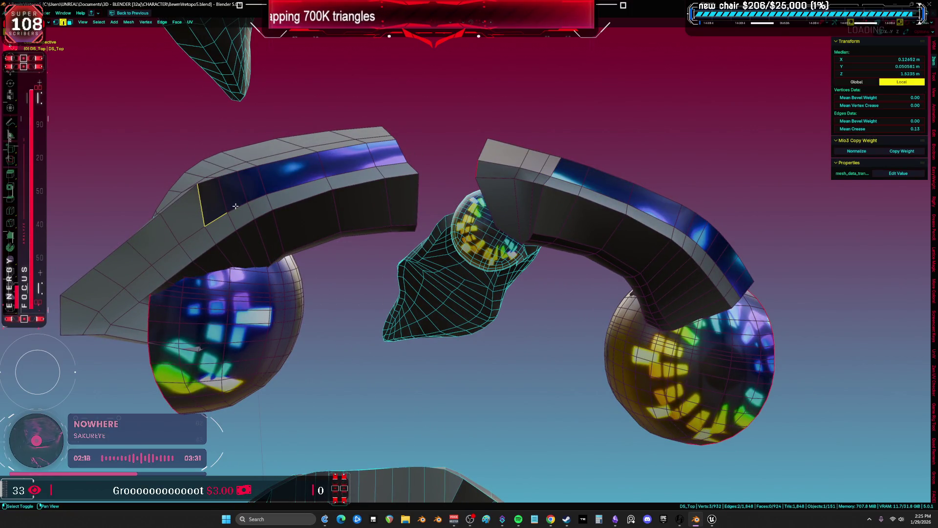
middle_drag(384, 167, 391, 271)
shift+click(391, 272)
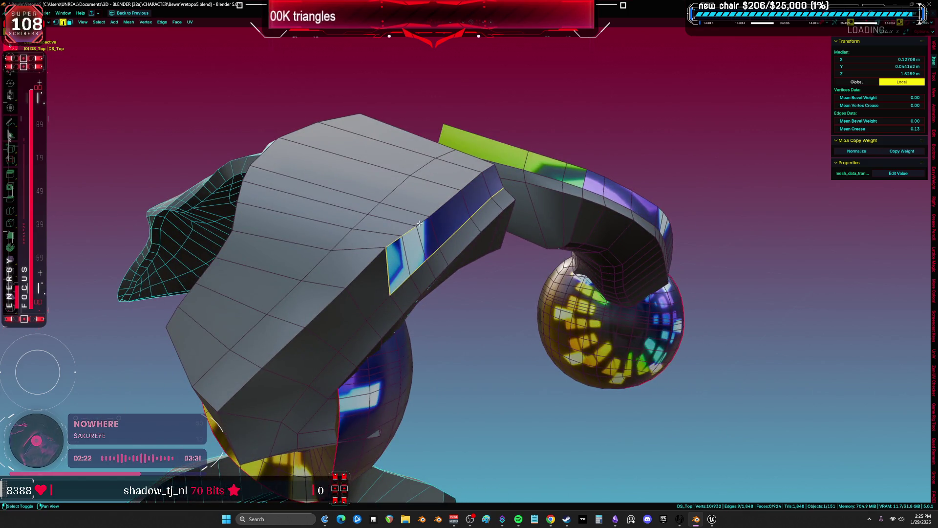
middle_drag(480, 192, 374, 239)
middle_drag(449, 222, 391, 219)
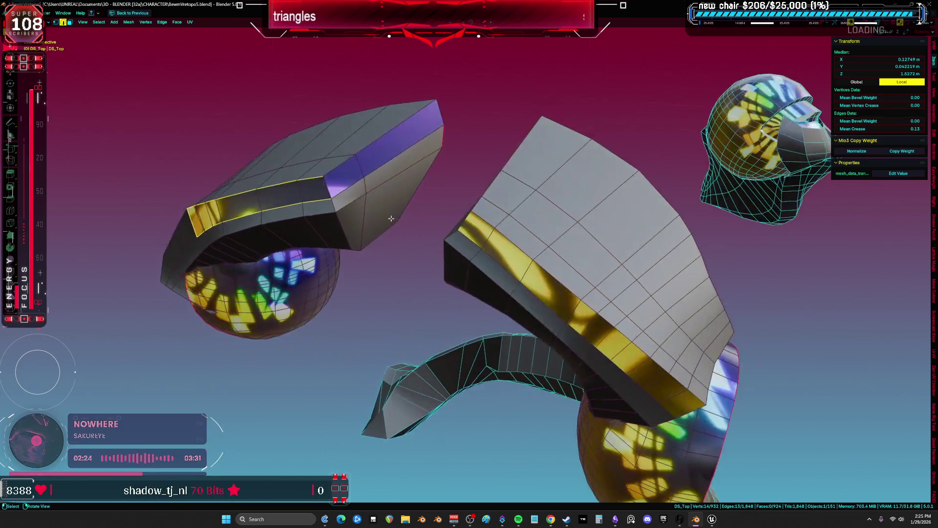
shift+click(384, 160)
mouse_move(384, 160)
middle_down()
mouse_move(372, 212)
mouse_move(306, 204)
middle_up()
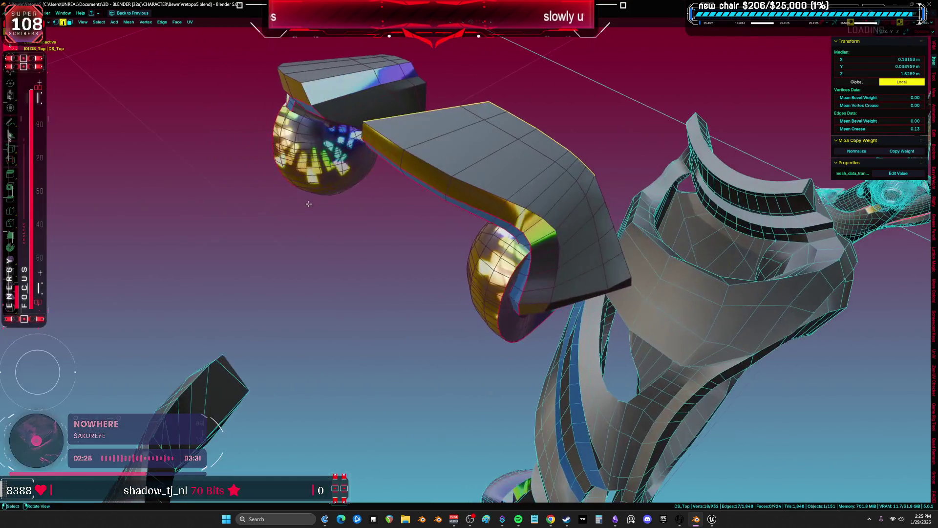
shift+click(464, 179)
scroll(440, 176, up, 3)
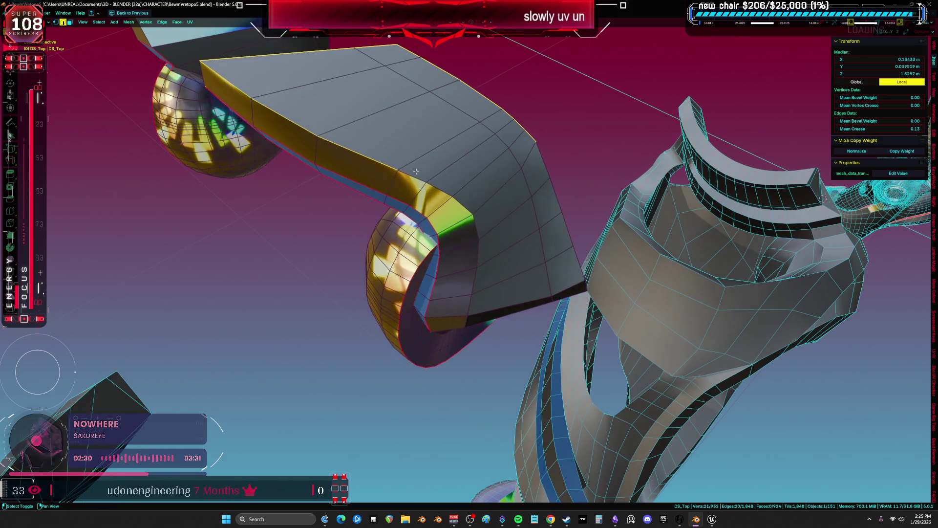
Extend the shortest edge path along the arc and mark it as a seam
ctrl+click(471, 303)
middle_drag(471, 303, 493, 275)
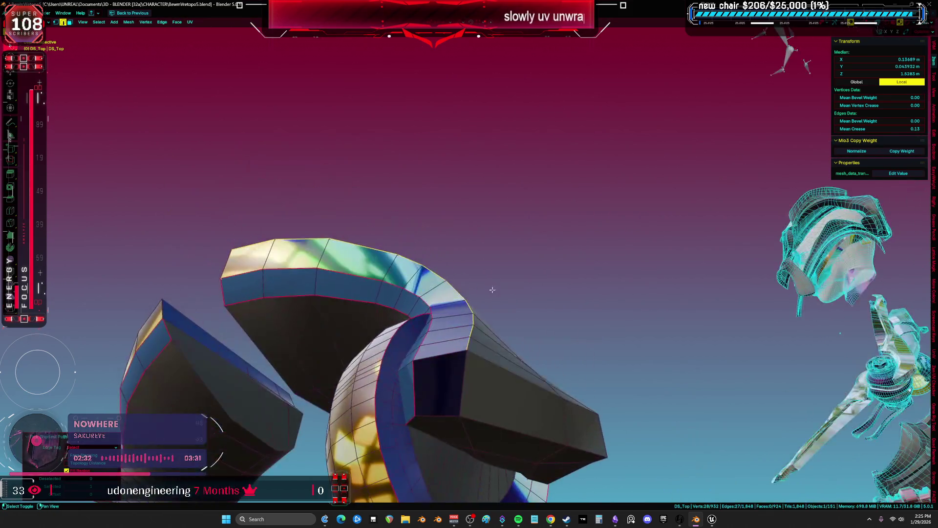
ctrl+click(468, 384)
mouse_move(468, 383)
middle_down()
mouse_move(463, 364)
mouse_move(576, 293)
middle_up()
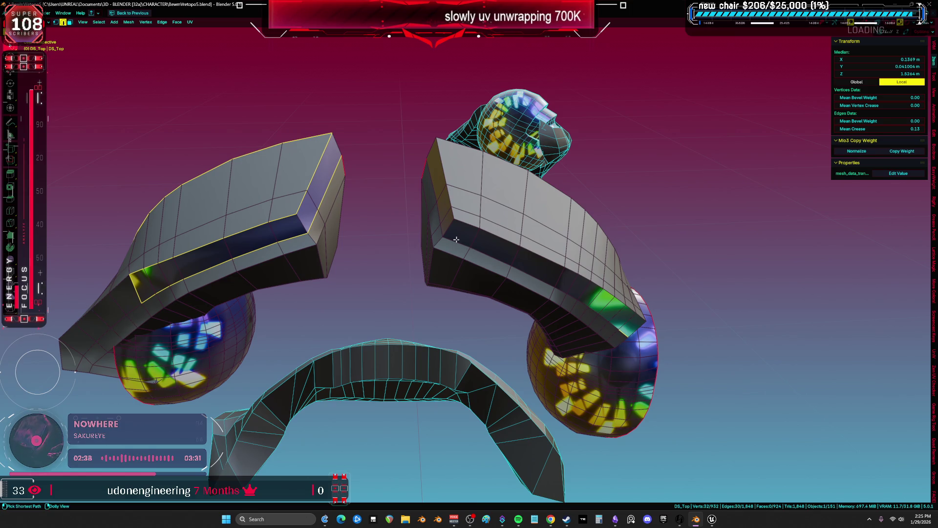
middle_drag(442, 223, 551, 228)
mouse_move(453, 174)
middle_down()
mouse_move(452, 164)
mouse_move(489, 202)
mouse_move(499, 236)
mouse_move(477, 235)
mouse_move(460, 209)
mouse_move(388, 239)
mouse_move(453, 296)
mouse_move(508, 286)
mouse_move(522, 296)
mouse_move(422, 268)
middle_up()
key(ctrl+e)
Select edge loops around the spherical cup and mark them as seams
key(alt+a)
key(l)
alt+click(509, 283)
alt+shift+click(376, 248)
mouse_move(376, 248)
middle_down()
mouse_move(449, 220)
mouse_move(462, 225)
middle_up()
click(392, 255)
mouse_move(392, 255)
middle_down()
mouse_move(498, 244)
mouse_move(538, 279)
mouse_move(521, 294)
mouse_move(442, 262)
mouse_move(427, 239)
mouse_move(377, 227)
mouse_move(523, 254)
mouse_move(492, 262)
mouse_move(365, 256)
middle_up()
click(500, 247)
Select additional edges around both cups and bring up the edge operations menu
shift+click(388, 292)
middle_drag(388, 293, 526, 335)
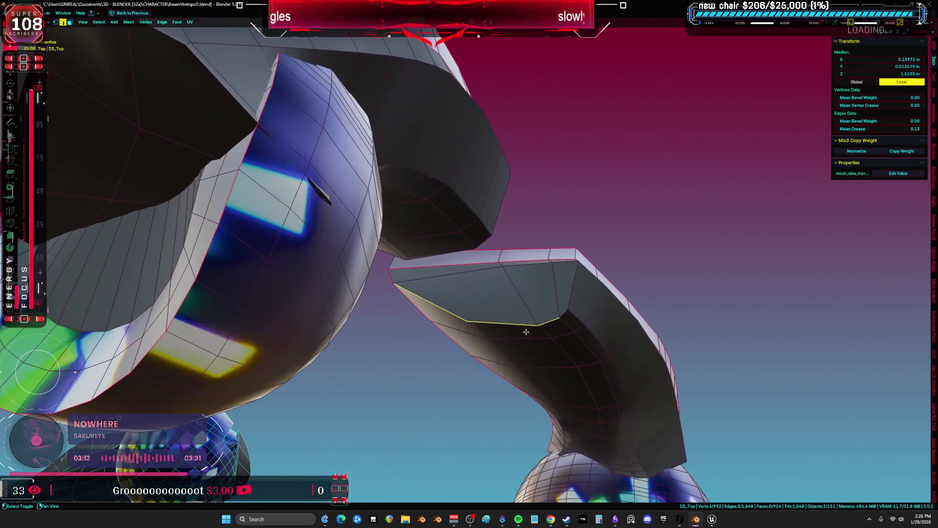
mouse_move(572, 290)
middle_down()
mouse_move(608, 276)
mouse_move(499, 308)
mouse_move(395, 279)
middle_up()
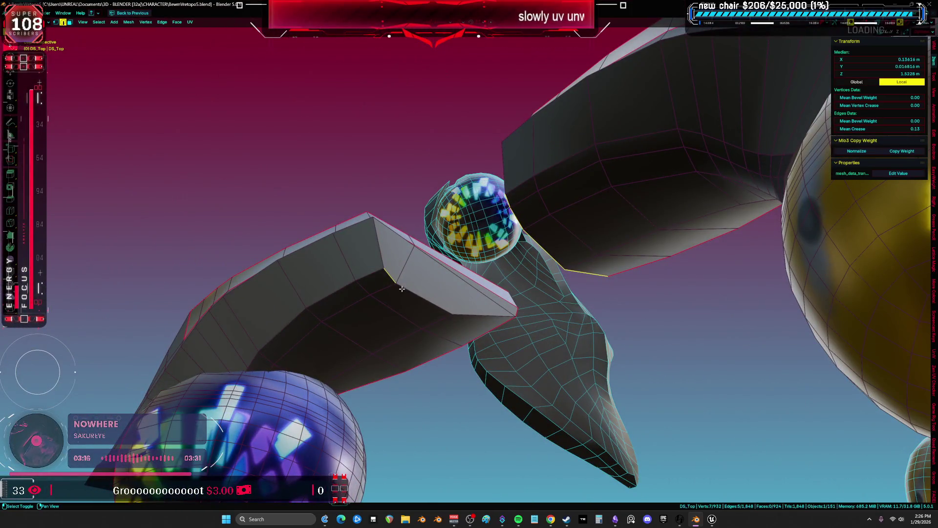
middle_drag(466, 317, 571, 255)
right_click(571, 255)
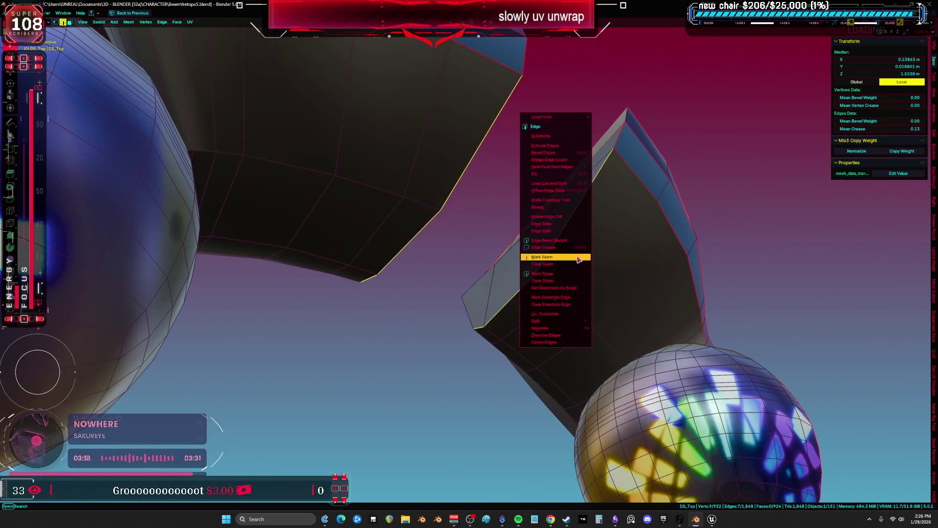
Mark the cup edges as seams, then unwrap the whole top part and inspect its islands
click(571, 256)
key(a)
key(u)
click(562, 252)
key(ctrl+alt+space)
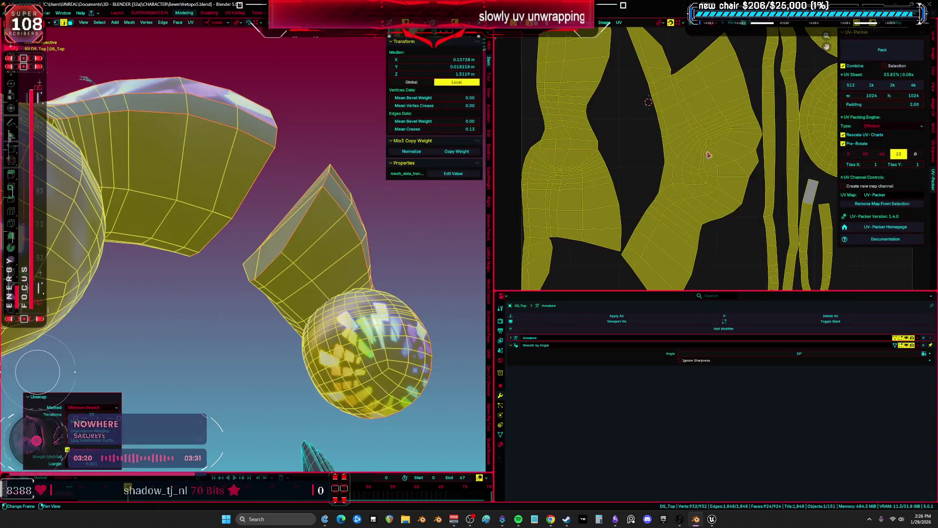
key(ctrl+alt+space)
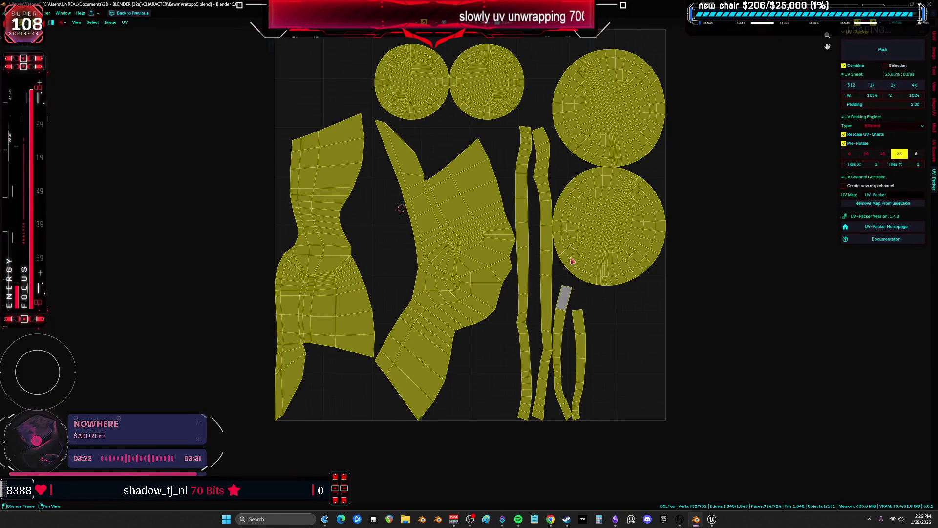
key(ctrl+alt+space)
mouse_move(293, 293)
middle_down()
mouse_move(324, 346)
mouse_move(327, 283)
mouse_move(593, 325)
middle_up()
Hide the HAND object and open DS_ShoulderFront in Edit Mode
key(Tab)
key(h)
click(329, 269)
key(Tab)
key(ctrl+space)
Switch to solid shading and select DS_ShoulderFront's boundary edge loop
key(s)
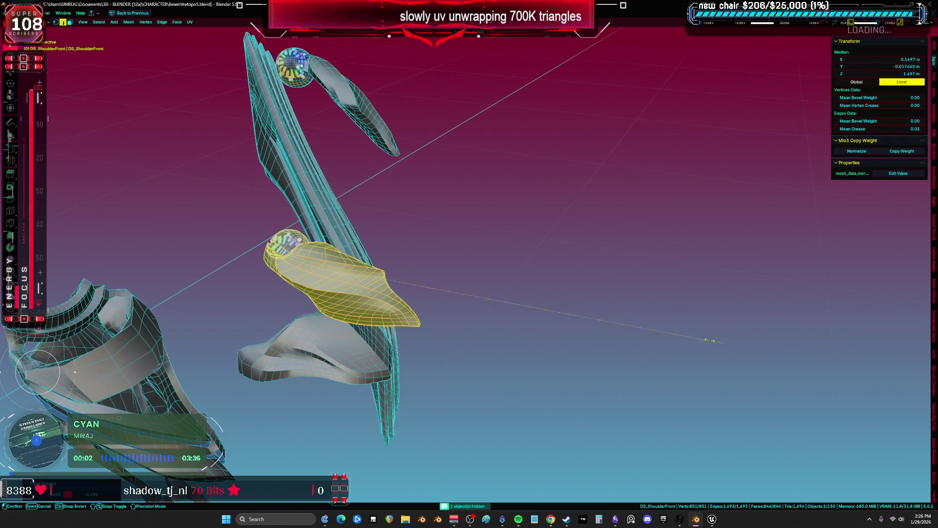
click(655, 297)
mouse_move(654, 298)
middle_down()
mouse_move(498, 243)
mouse_move(524, 278)
mouse_move(611, 254)
mouse_move(597, 284)
mouse_move(279, 382)
mouse_move(347, 364)
middle_up()
scroll(611, 254, up, 5)
alt+click(292, 411)
scroll(404, 318, up, 2)
middle_drag(373, 322, 417, 250)
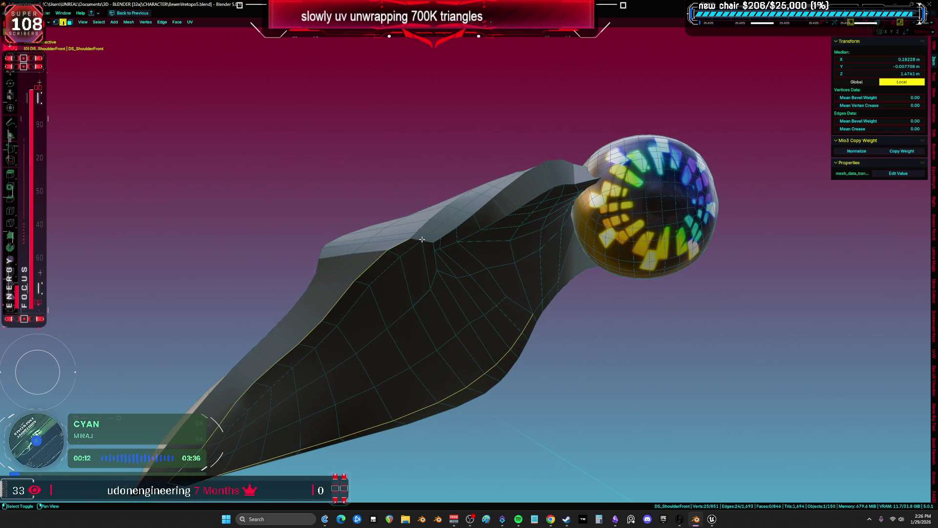
mouse_move(455, 241)
shift+middle_down()
mouse_move(396, 318)
mouse_move(379, 297)
shift+middle_up()
Add another rim edge to the seam selection, checking the whole shoulder piece
shift+click(249, 216)
mouse_move(249, 217)
shift+middle_down()
mouse_move(245, 288)
mouse_move(314, 279)
mouse_move(202, 405)
shift+middle_up()
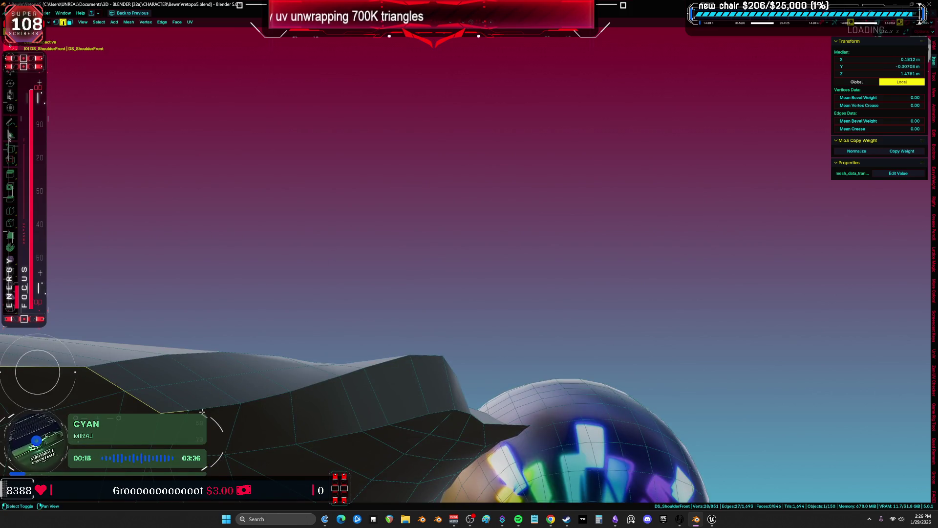
mouse_move(350, 375)
middle_down()
mouse_move(442, 316)
mouse_move(369, 386)
mouse_move(530, 247)
mouse_move(518, 221)
mouse_move(543, 240)
mouse_move(538, 308)
middle_up()
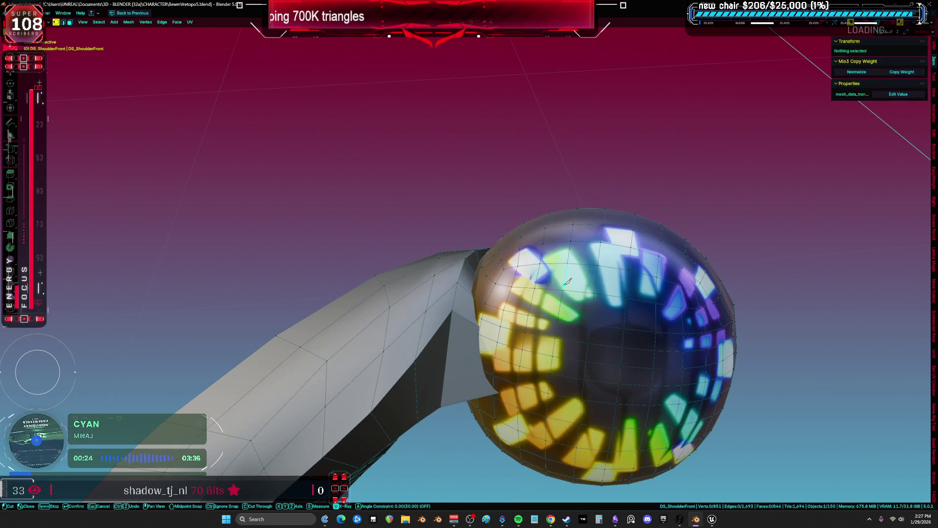
mouse_move(562, 305)
middle_down()
mouse_move(561, 295)
mouse_move(505, 310)
middle_up()
mouse_move(357, 314)
middle_down()
mouse_move(274, 381)
mouse_move(422, 271)
middle_up()
In edge select mode, extend the shortest edge path along the shoulder's upper rim
key(2)
click(274, 380)
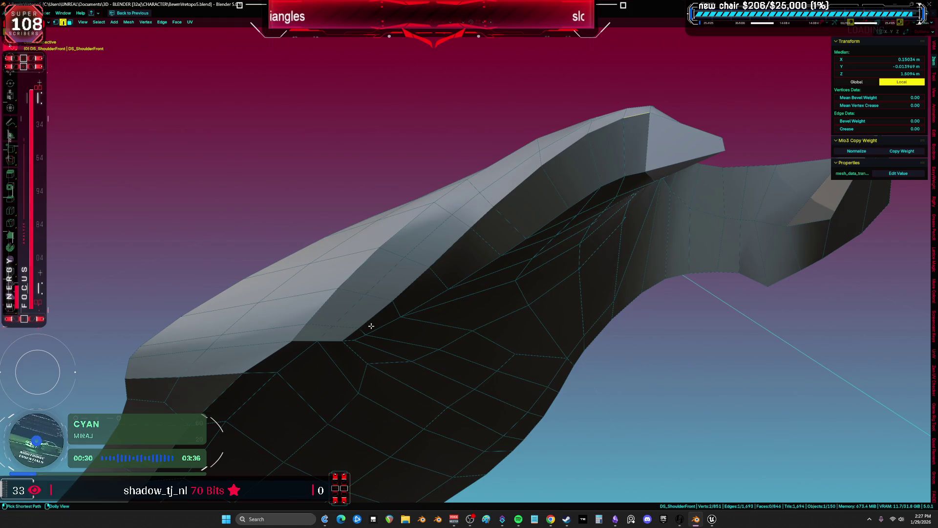
mouse_move(364, 332)
middle_down()
mouse_move(450, 220)
mouse_move(496, 216)
middle_up()
scroll(465, 225, up, 7)
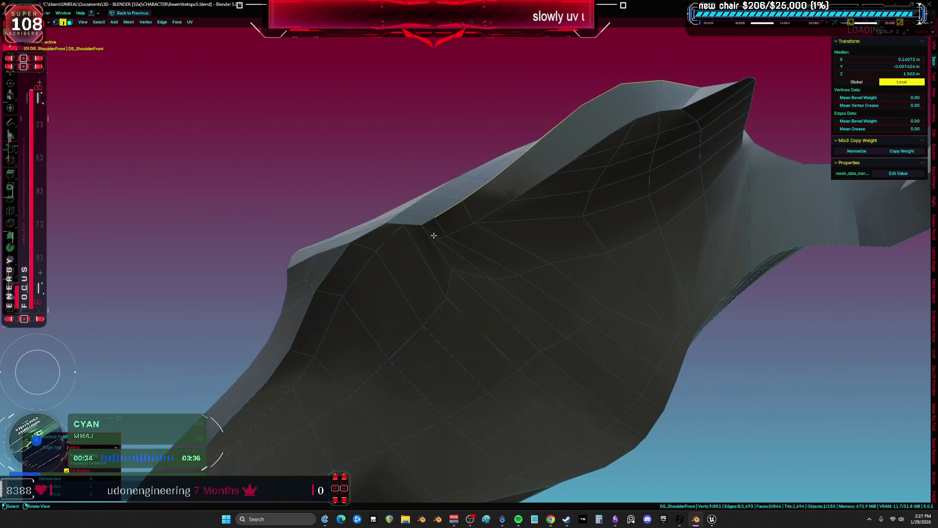
alt+shift+click(505, 203)
scroll(415, 313, down, 5)
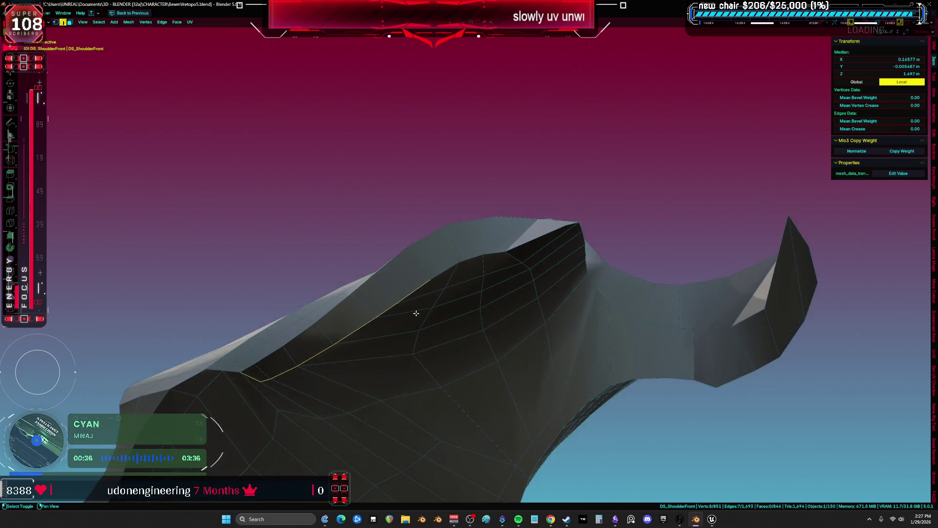
middle_drag(553, 245, 510, 245)
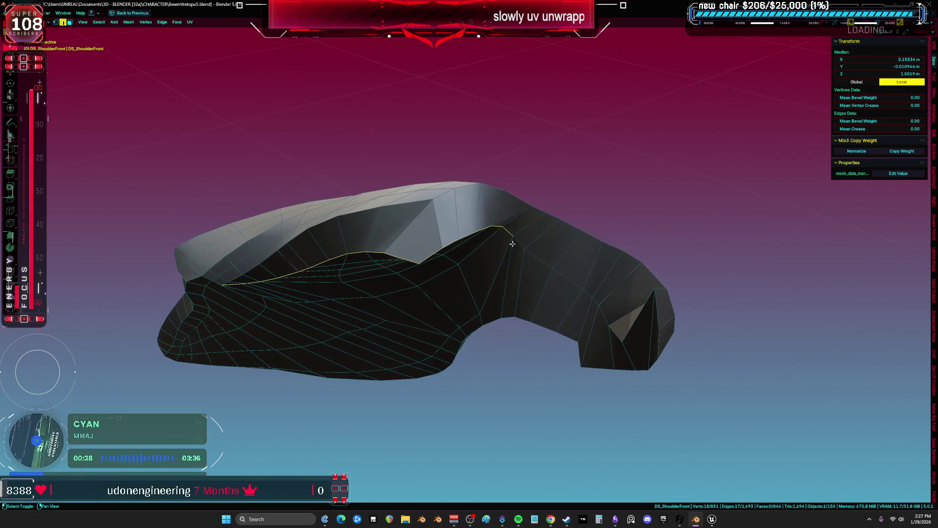
mouse_move(625, 276)
middle_down()
mouse_move(644, 347)
mouse_move(656, 346)
mouse_move(516, 235)
mouse_move(570, 195)
mouse_move(438, 349)
mouse_move(510, 278)
middle_up()
Review DS_ShoulderFront's rim edge path in wireframe and solid shading, then clear the selection to check seams
scroll(439, 349, up, 3)
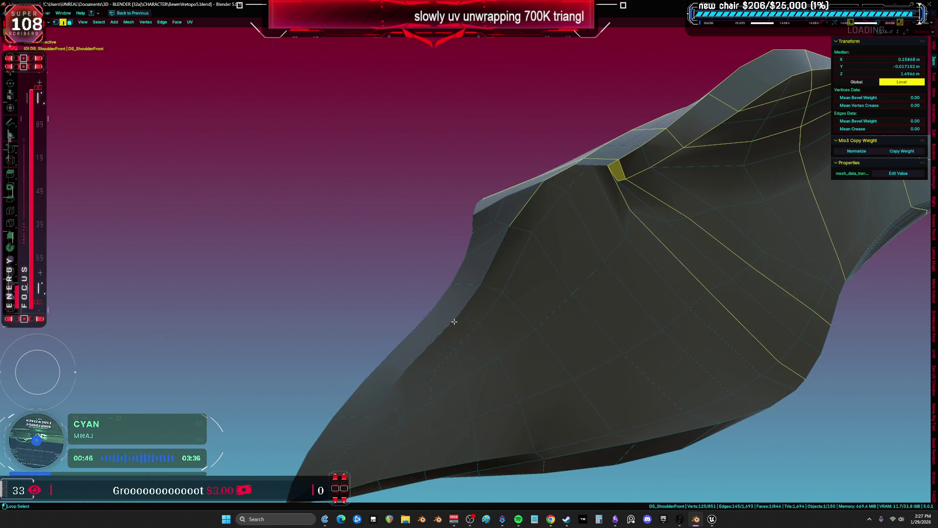
mouse_move(334, 470)
middle_down()
mouse_move(430, 391)
mouse_move(359, 308)
mouse_move(445, 355)
middle_up()
middle_drag(357, 364, 309, 394)
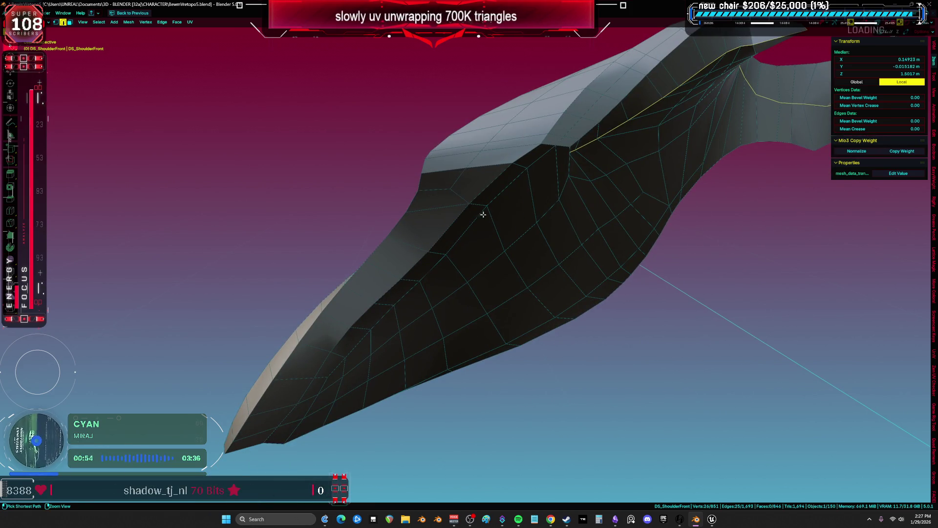
mouse_move(605, 213)
middle_down()
mouse_move(482, 266)
mouse_move(577, 237)
middle_up()
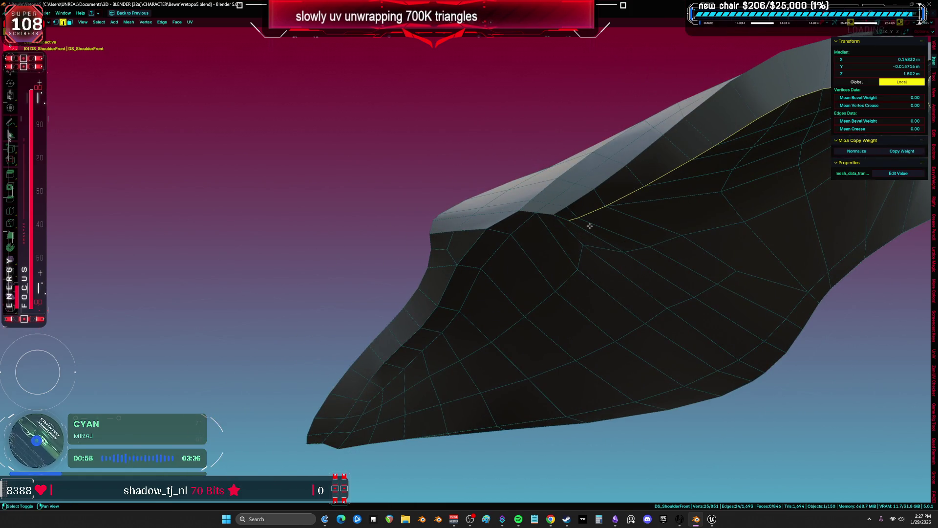
mouse_move(775, 355)
middle_down()
mouse_move(644, 291)
mouse_move(673, 273)
mouse_move(670, 324)
mouse_move(687, 308)
mouse_move(625, 300)
mouse_move(448, 310)
mouse_move(607, 318)
mouse_move(498, 344)
mouse_move(482, 385)
middle_up()
click(413, 293)
mouse_move(414, 294)
middle_down()
mouse_move(450, 262)
mouse_move(503, 255)
mouse_move(541, 266)
mouse_move(535, 297)
mouse_move(513, 287)
mouse_move(445, 342)
mouse_move(447, 209)
mouse_move(432, 243)
mouse_move(490, 197)
middle_up()
key(shift+z)
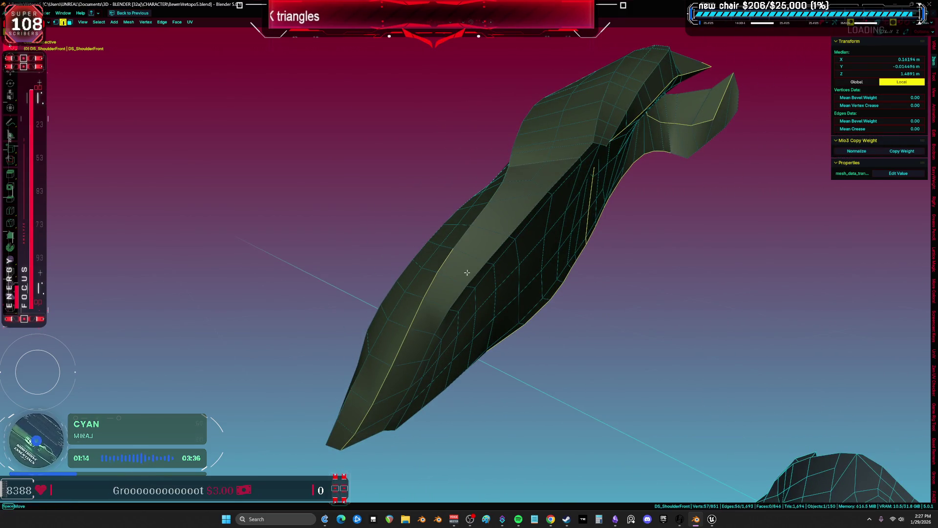
mouse_move(459, 301)
middle_down()
mouse_move(434, 251)
mouse_move(390, 289)
middle_up()
key(g)
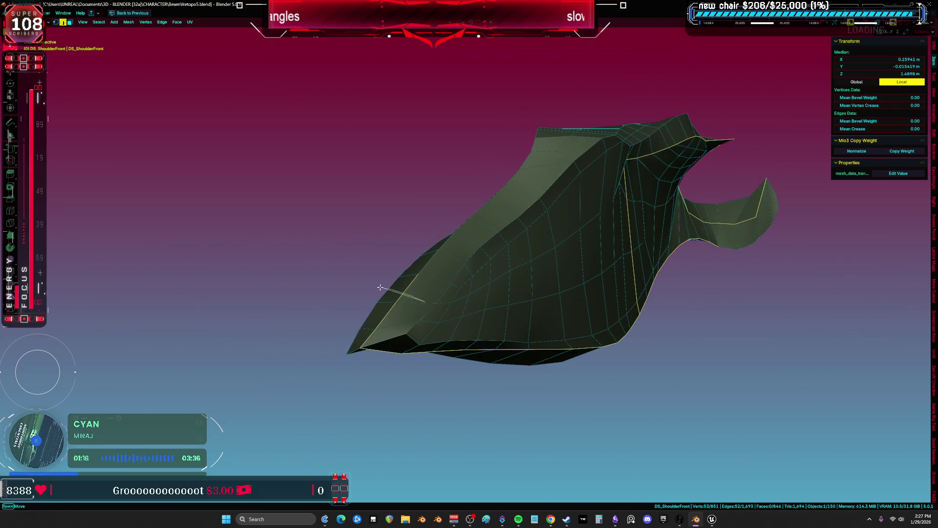
key(alt+a)
Smart UV Project the seam-bounded part and select the sliver's tip vertex in the UV editor
key(l)
key(u)
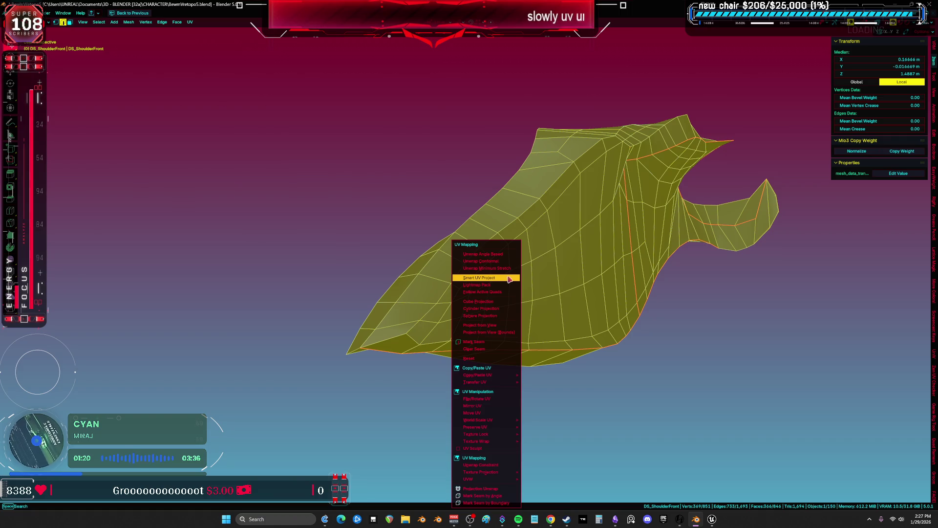
click(508, 278)
key(ctrl+space)
key(ctrl+space)
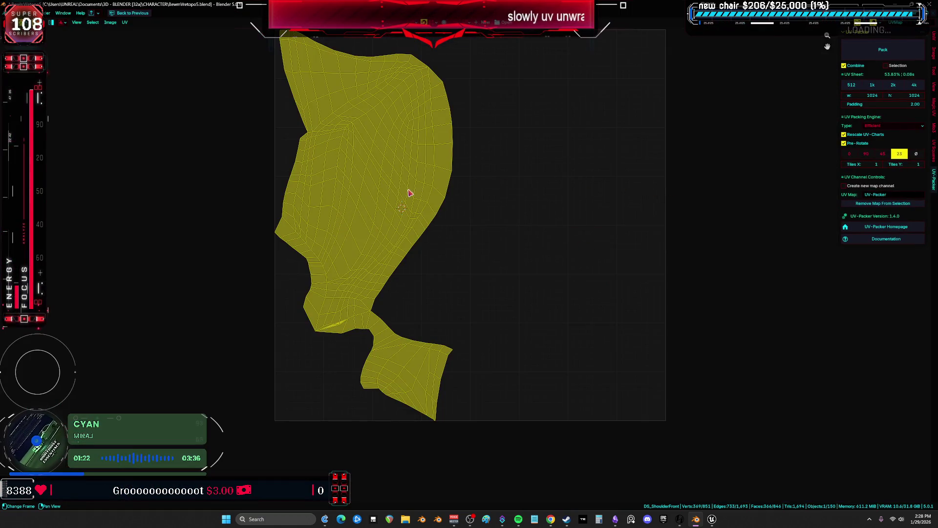
scroll(409, 193, up, 5)
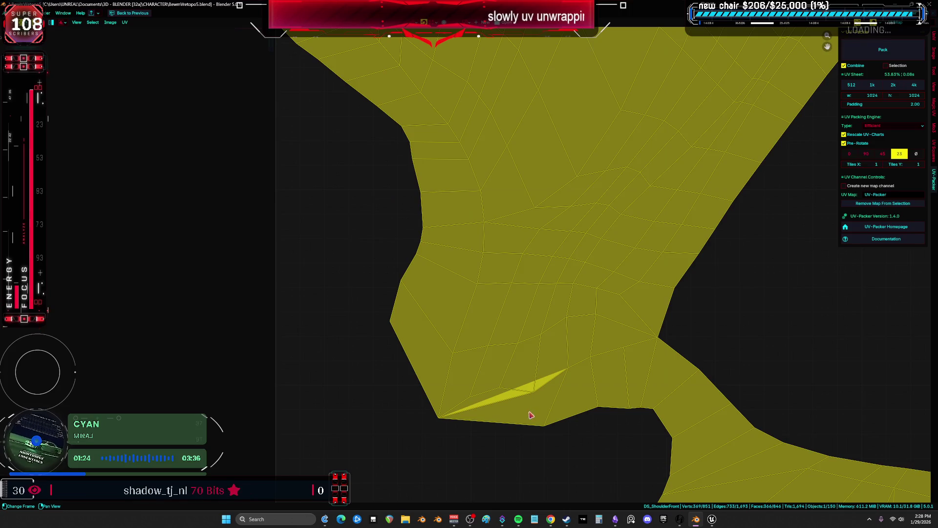
click(536, 392)
key(ctrl+space)
scroll(328, 262, up, 10)
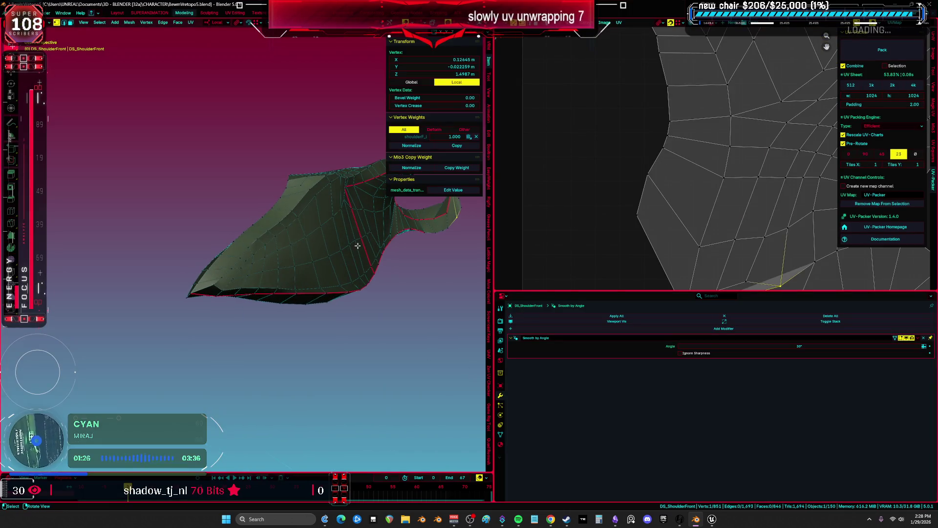
key(ctrl+space)
mouse_move(413, 249)
middle_down()
mouse_move(482, 266)
mouse_move(511, 262)
mouse_move(457, 300)
mouse_move(450, 287)
mouse_move(371, 291)
mouse_move(327, 281)
mouse_move(362, 142)
mouse_move(457, 293)
middle_up()
Re-unwrap the whole DS_ShoulderFront mesh, settling on Unwrap Minimum Stretch
key(a)
key(u)
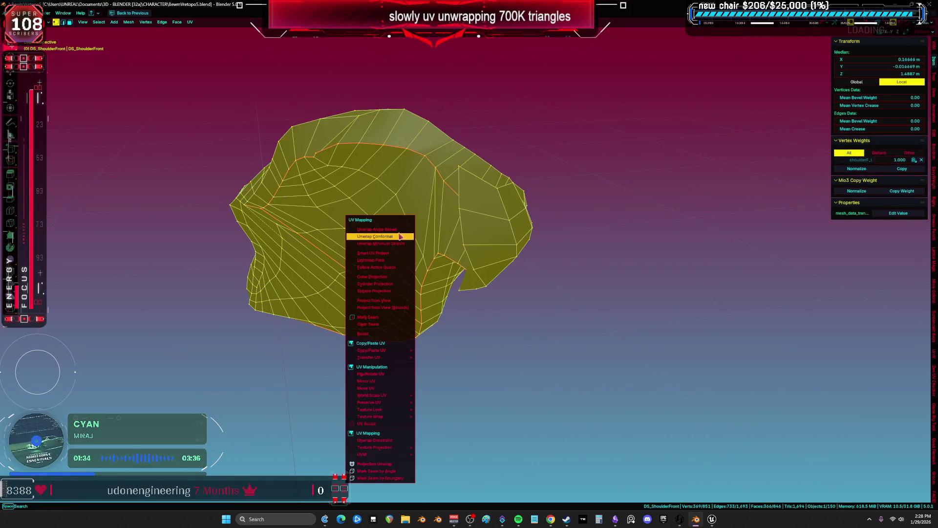
click(396, 237)
key(ctrl+space)
key(ctrl+space)
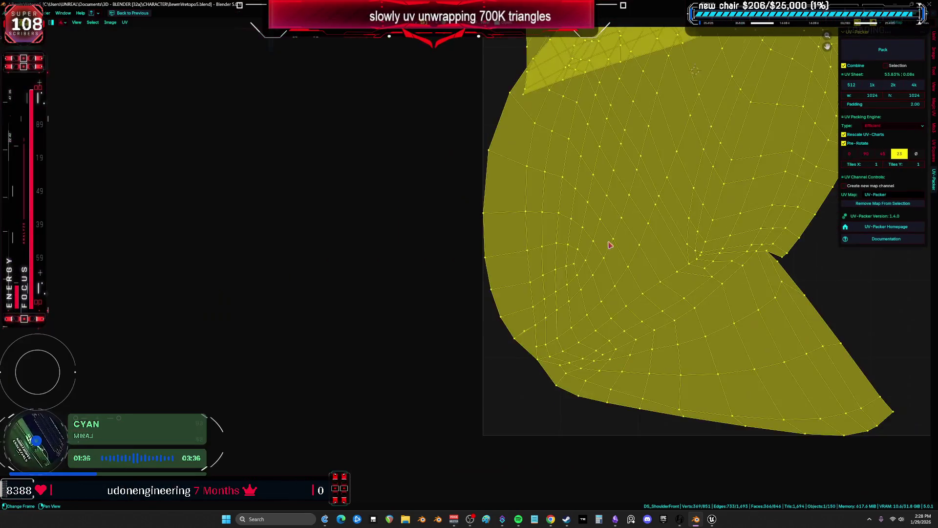
key(Home)
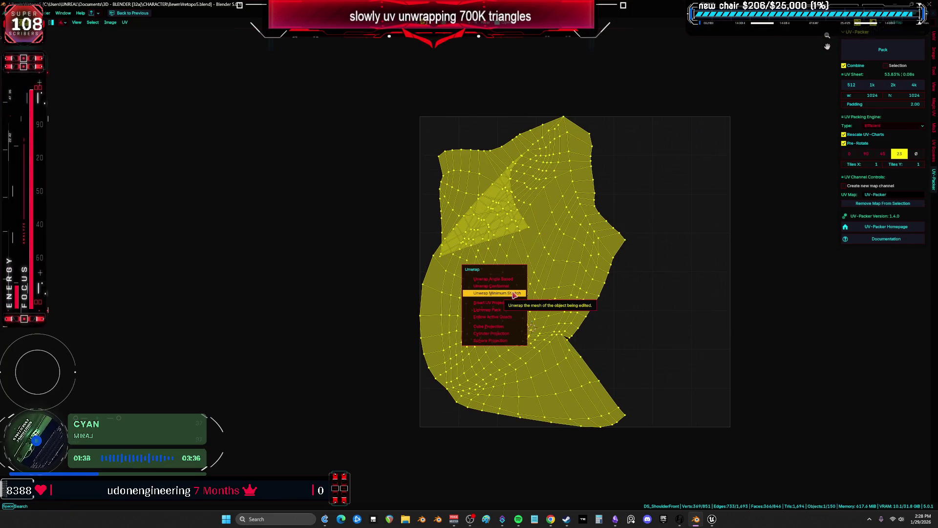
click(508, 286)
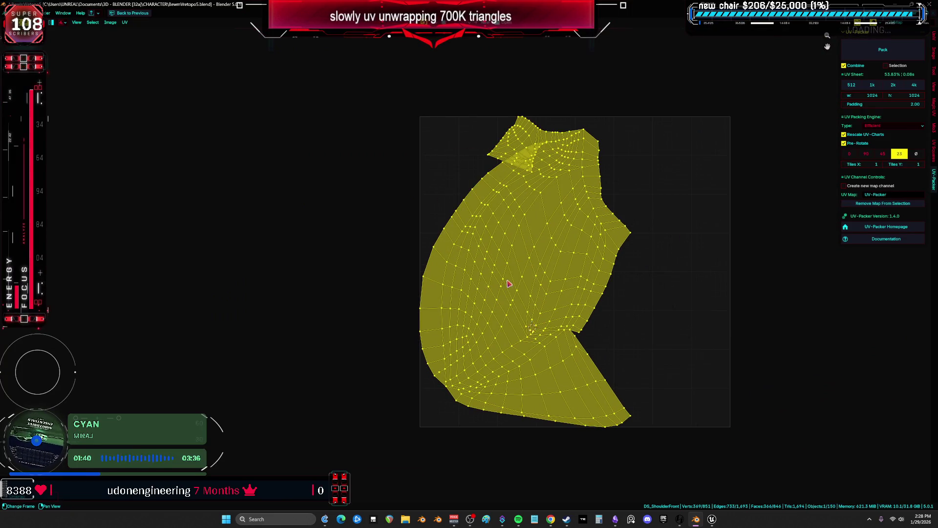
click(509, 289)
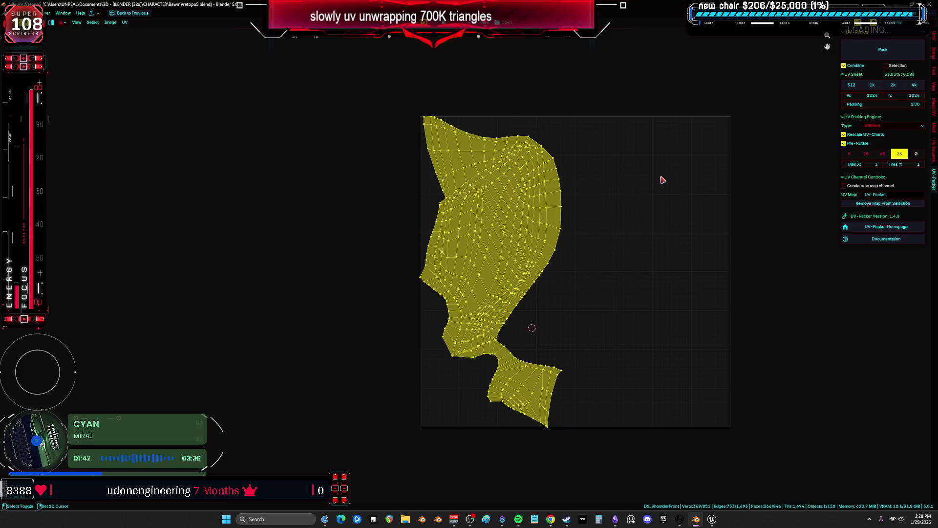
Turn on the UV Stretch overlay and examine the island's stretch colours
click(873, 22)
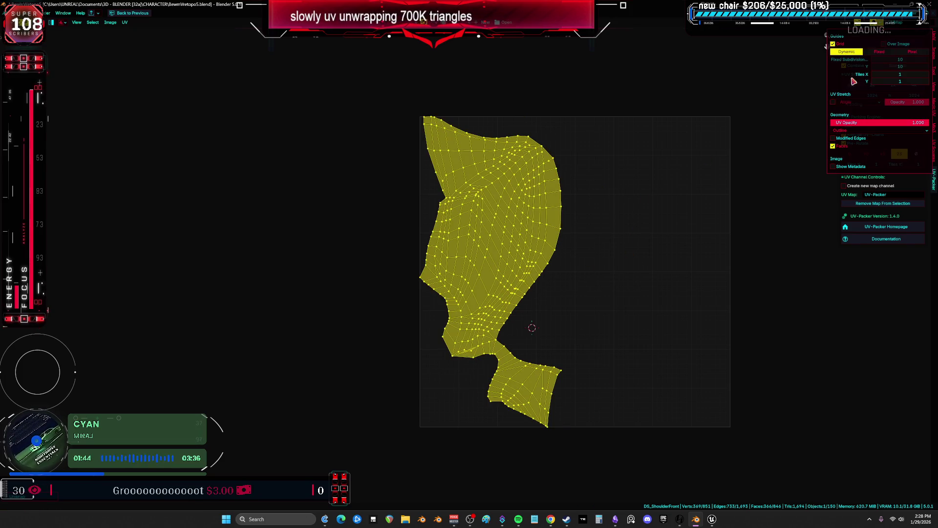
click(833, 102)
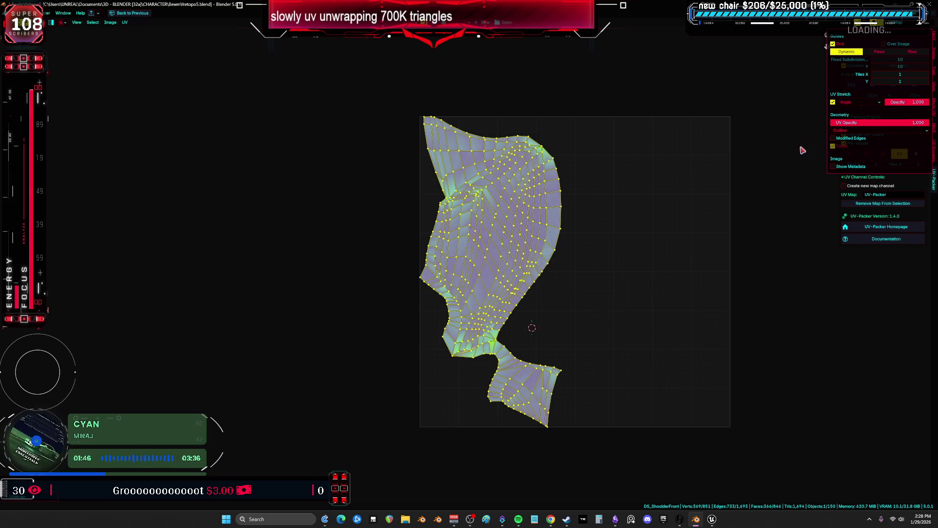
scroll(483, 329, up, 3)
click(618, 348)
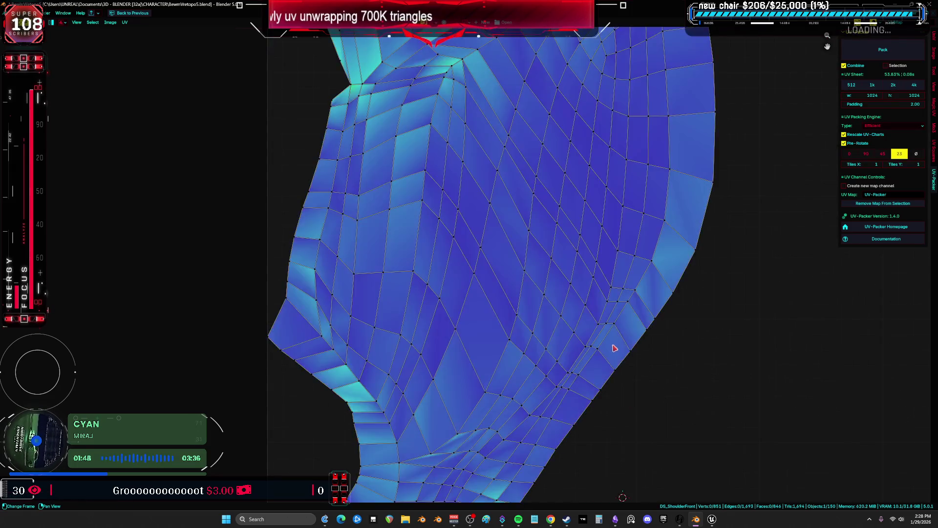
shift+middle_drag(619, 367, 583, 209)
scroll(583, 209, up, 4)
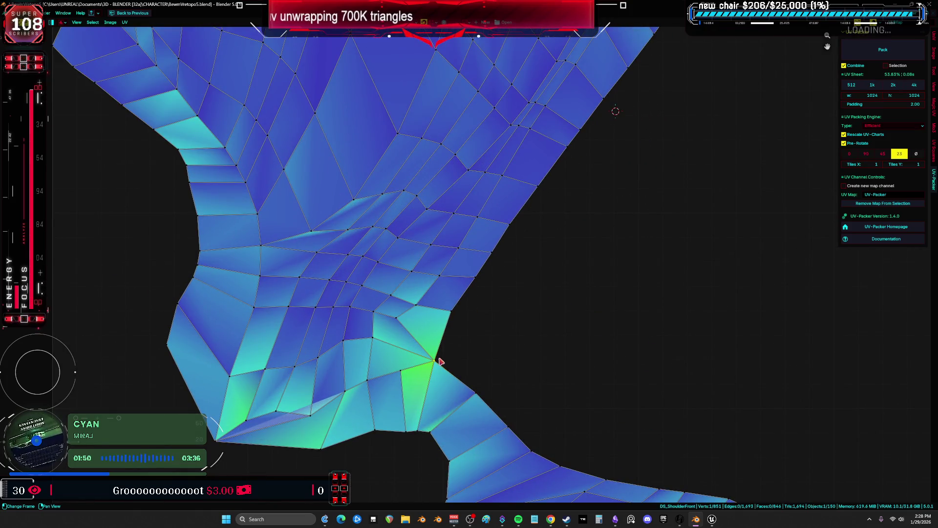
key(ctrl+space)
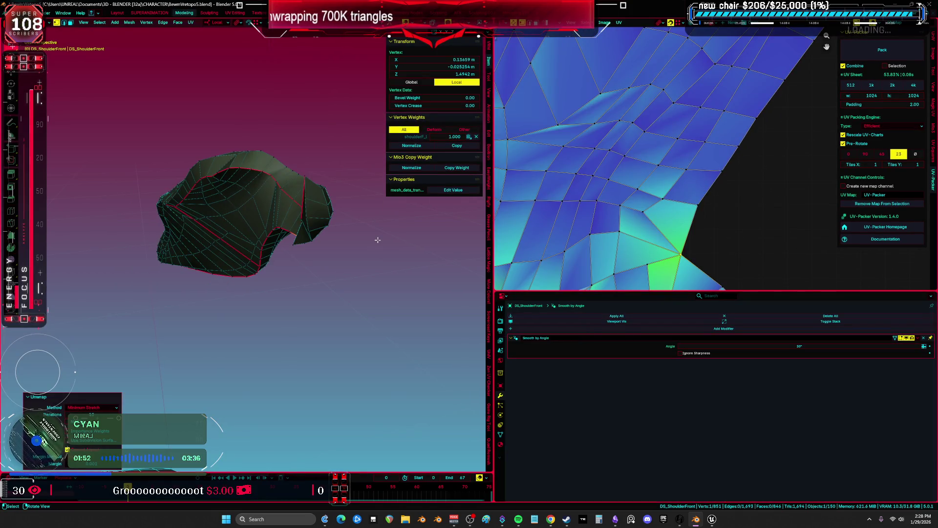
Mark a new seam along an edge path running from the selected vertex
key(KP_Decimal)
key(ctrl+space)
scroll(440, 268, down, 10)
mouse_move(440, 269)
middle_down()
mouse_move(522, 189)
mouse_move(469, 226)
mouse_move(385, 263)
middle_up()
shift+click(521, 189)
shift+click(385, 263)
shift+click(244, 303)
mouse_move(244, 303)
middle_down()
mouse_move(272, 310)
mouse_move(337, 184)
mouse_move(327, 176)
mouse_move(344, 194)
middle_up()
right_click(360, 284)
click(360, 288)
Select the newly bounded piece and unwrap it with Conformal, then Minimum Stretch
key(l)
mouse_move(375, 291)
middle_down()
mouse_move(518, 289)
mouse_move(511, 324)
middle_up()
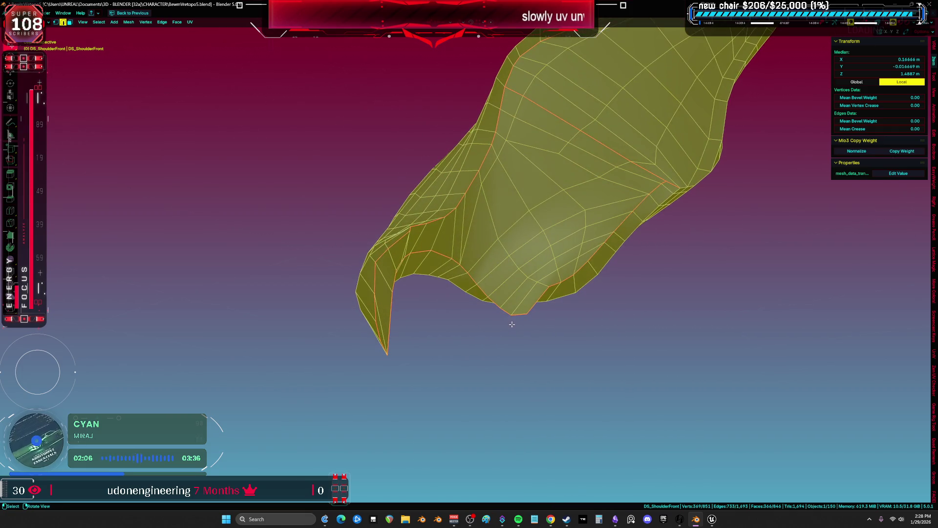
key(u)
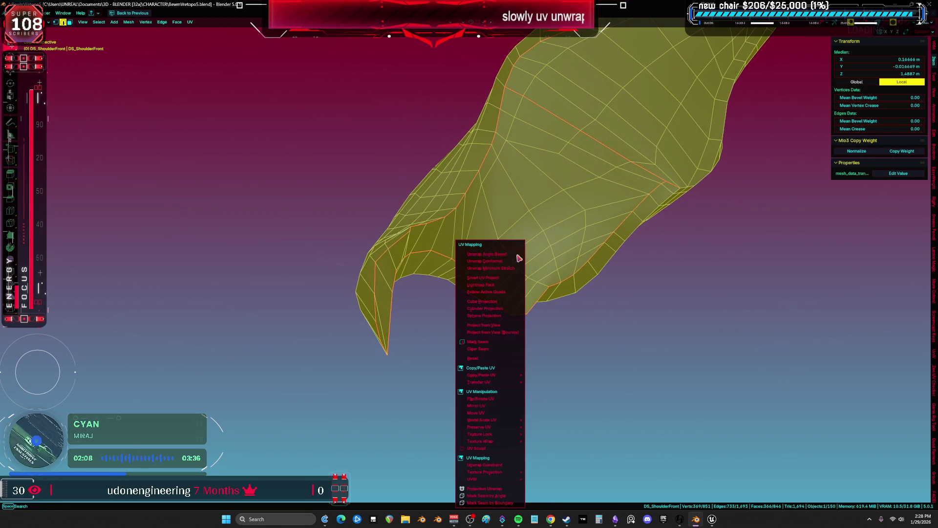
click(510, 262)
mouse_move(695, 198)
middle_down()
mouse_move(530, 239)
mouse_move(568, 214)
mouse_move(552, 266)
mouse_move(589, 262)
middle_up()
key(ctrl+e)
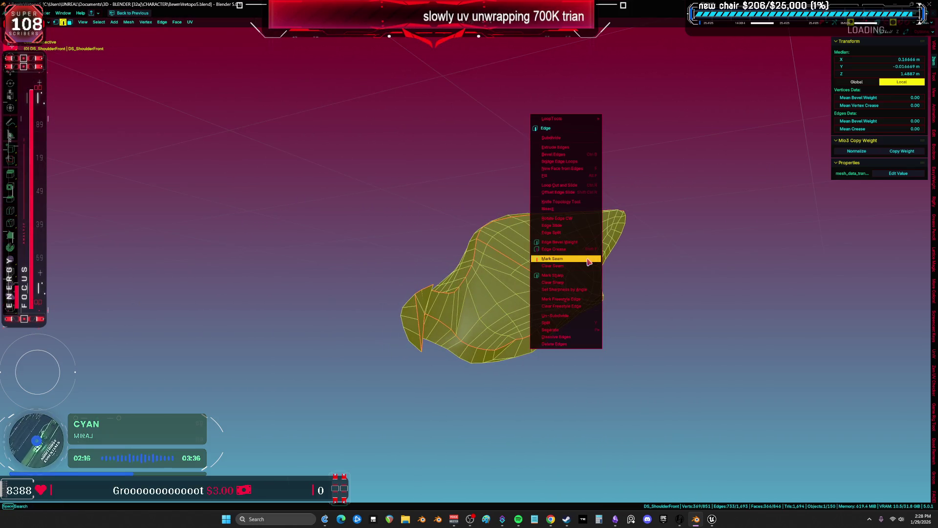
key(u)
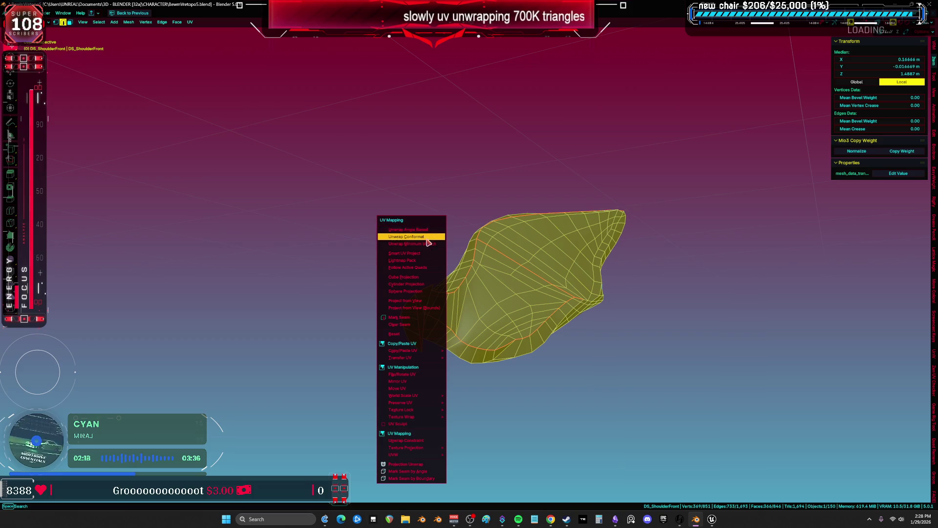
click(426, 245)
key(ctrl+space)
key(ctrl+space)
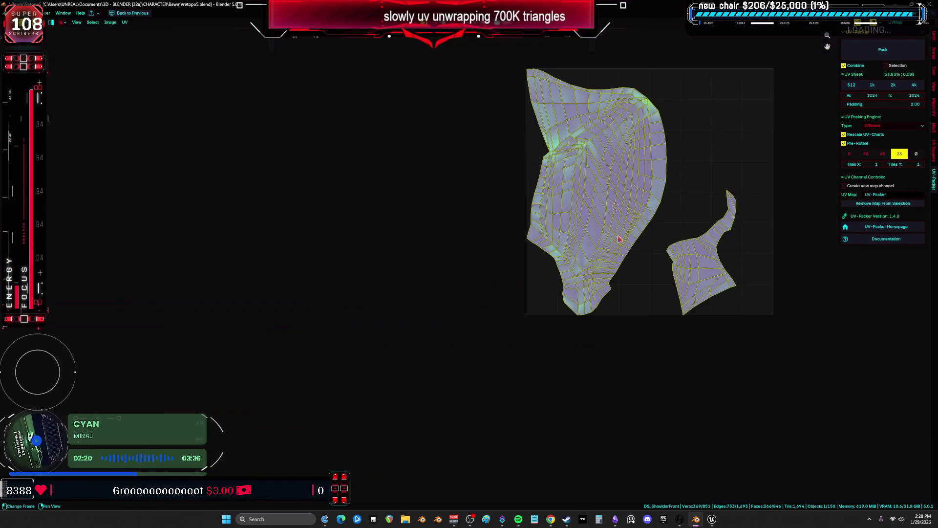
key(ctrl+space)
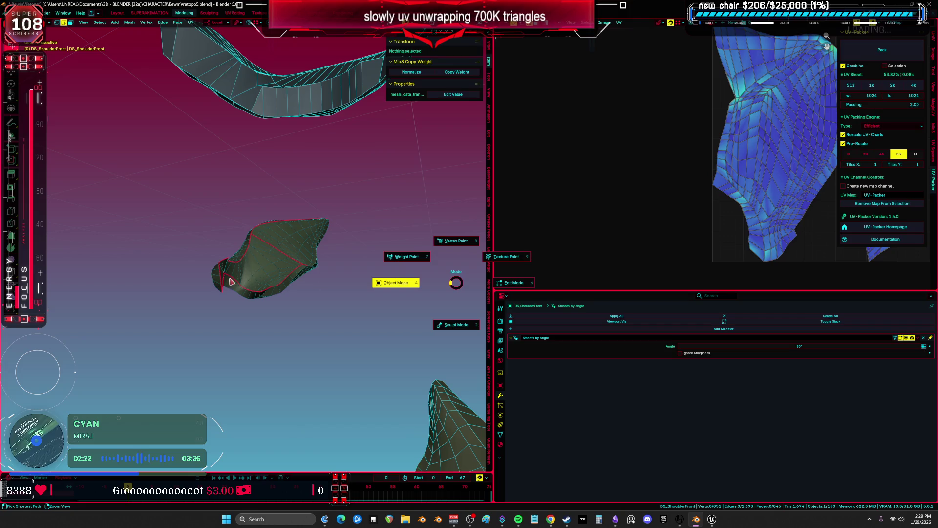
Unwrap the whole next armor part with Minimum Stretch and check its UVs
key(Tab)
middle_drag(361, 260, 213, 278)
key(Tab)
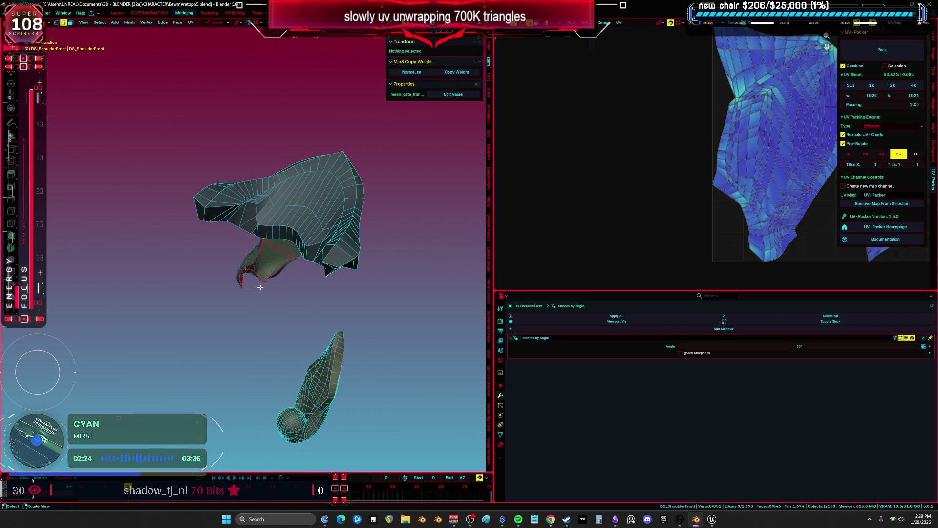
key(a)
key(u)
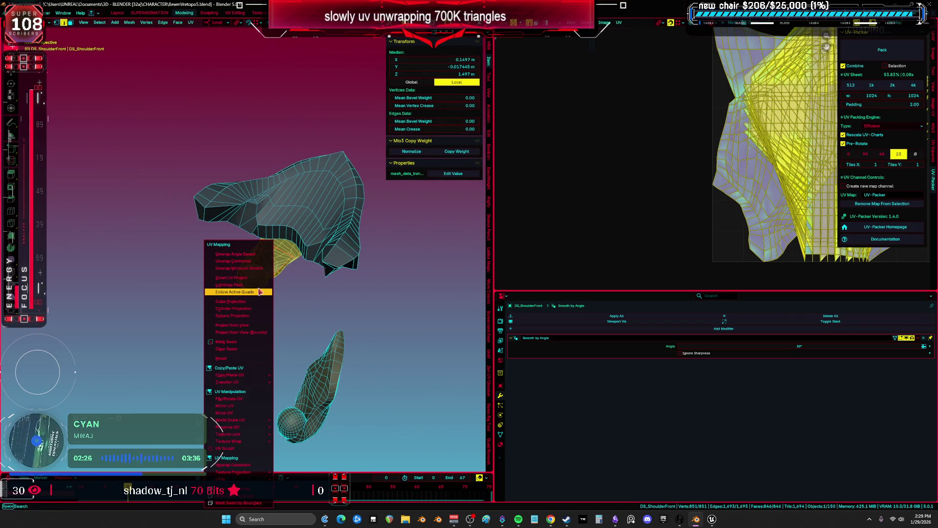
click(261, 273)
key(ctrl+space)
scroll(652, 198, up, 3)
key(ctrl+space)
scroll(310, 280, up, 3)
mouse_move(310, 279)
middle_down()
mouse_move(365, 236)
mouse_move(307, 276)
middle_up()
Select the whole sphere part and enlarge the 3D view
click(196, 278)
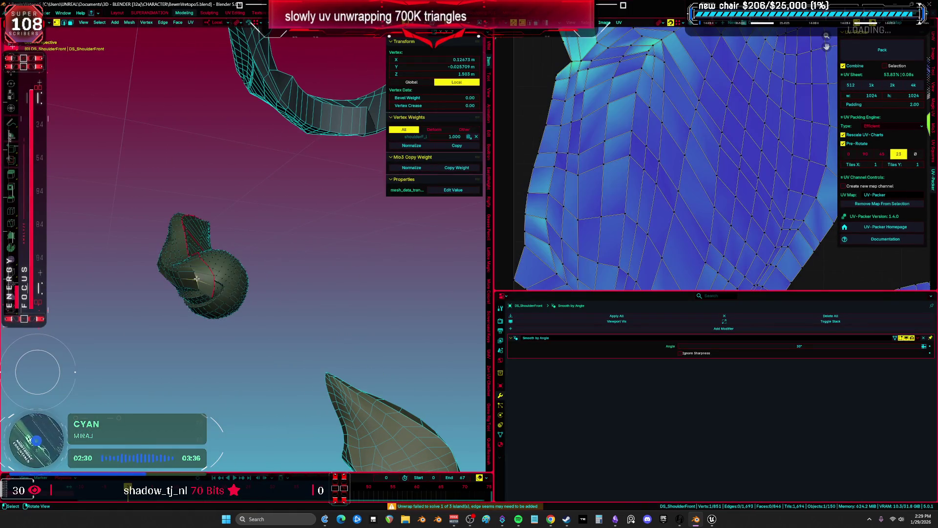
key(alt+a)
middle_drag(195, 274, 215, 264)
key(a)
scroll(215, 264, up, 3)
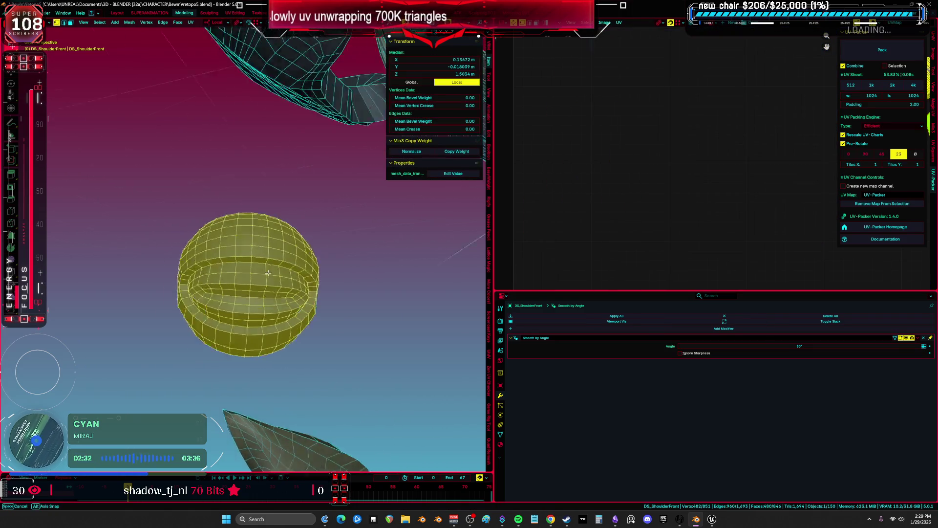
key(ctrl+space)
scroll(431, 283, up, 2)
Pick an edge on the sphere in edge mode and bring the other armor parts back
key(2)
key(alt+a)
click(492, 287)
middle_drag(492, 287, 478, 302)
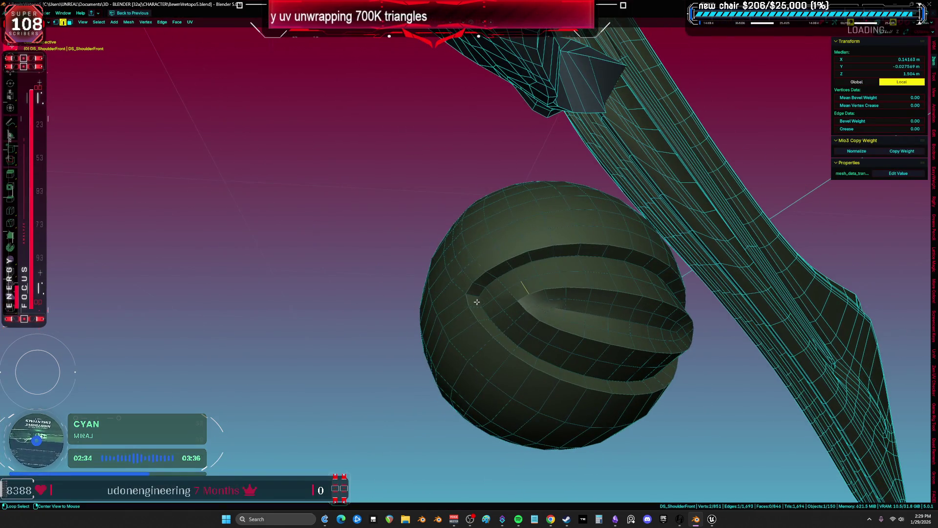
mouse_move(574, 273)
middle_down()
mouse_move(527, 288)
mouse_move(484, 256)
mouse_move(606, 252)
mouse_move(551, 255)
mouse_move(578, 260)
middle_up()
key(z)
key(shift+alt+z)
key(KP_Divide)
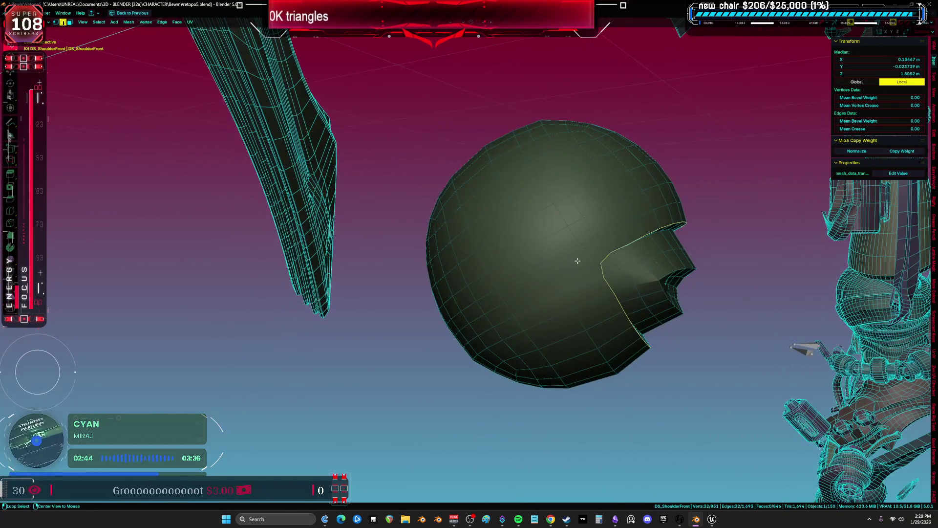
Select the dome's opening loop, then unwrap the whole dome with Minimum Stretch
middle_drag(663, 276, 477, 264)
right_click(636, 272)
click(635, 272)
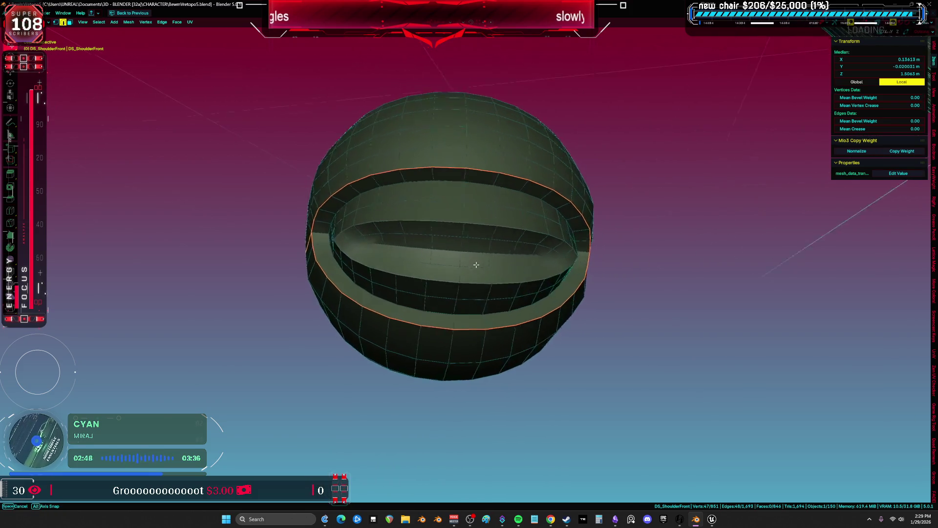
key(a)
key(u)
click(473, 264)
key(ctrl+space)
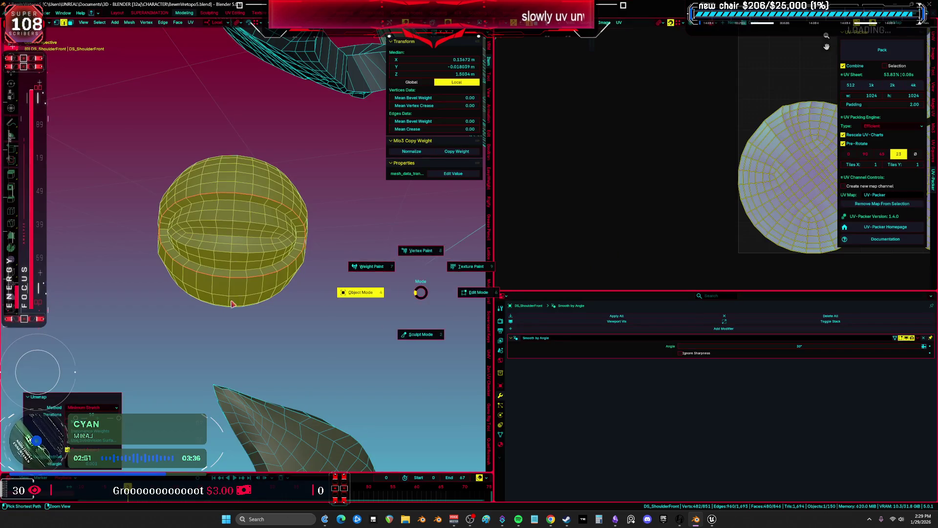
Unhide all objects and inspect DS_Top's UVs in Edit Mode
click(232, 303)
key(alt+h)
mouse_move(329, 295)
middle_down()
mouse_move(407, 291)
mouse_move(304, 318)
mouse_move(341, 288)
middle_up()
click(318, 296)
key(Tab)
key(ctrl+space)
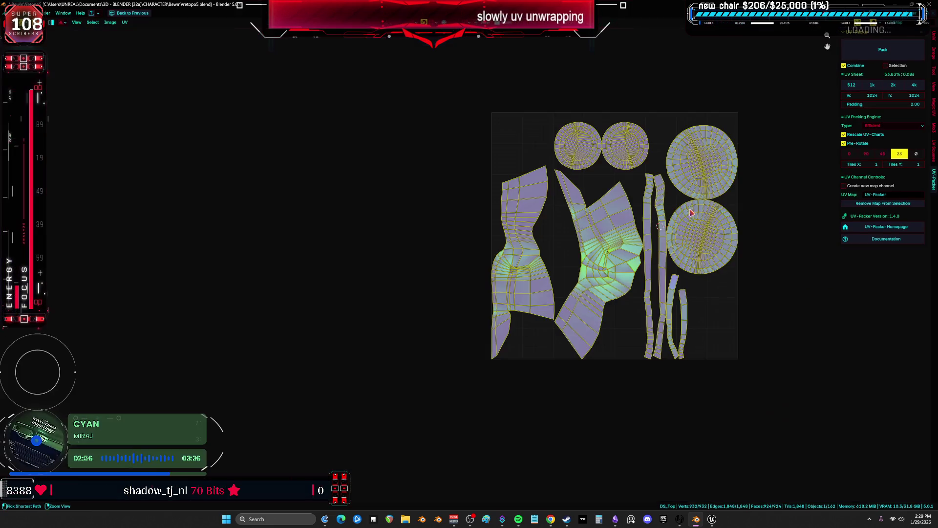
key(ctrl+space)
key(Tab)
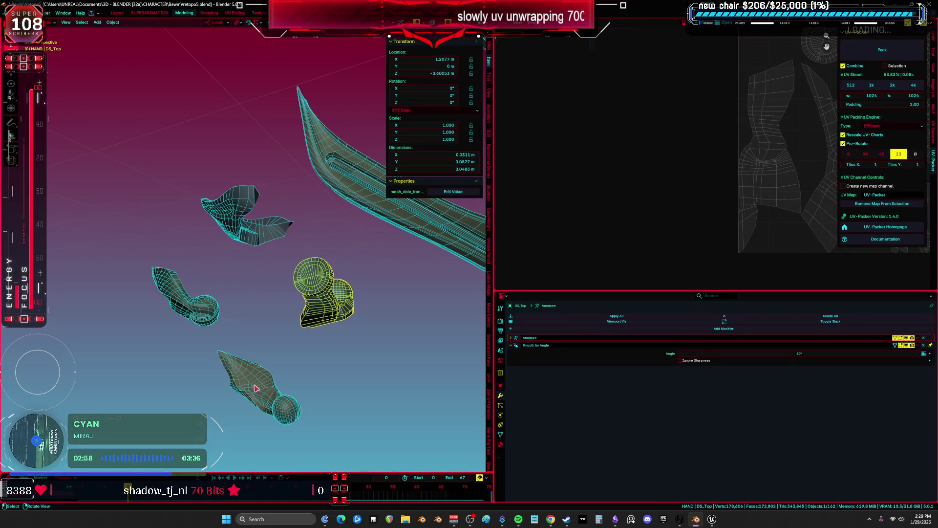
Select DS_ShoulderBack, enter Edit Mode, and frame it full screen
click(255, 387)
key(Tab)
key(ctrl+space)
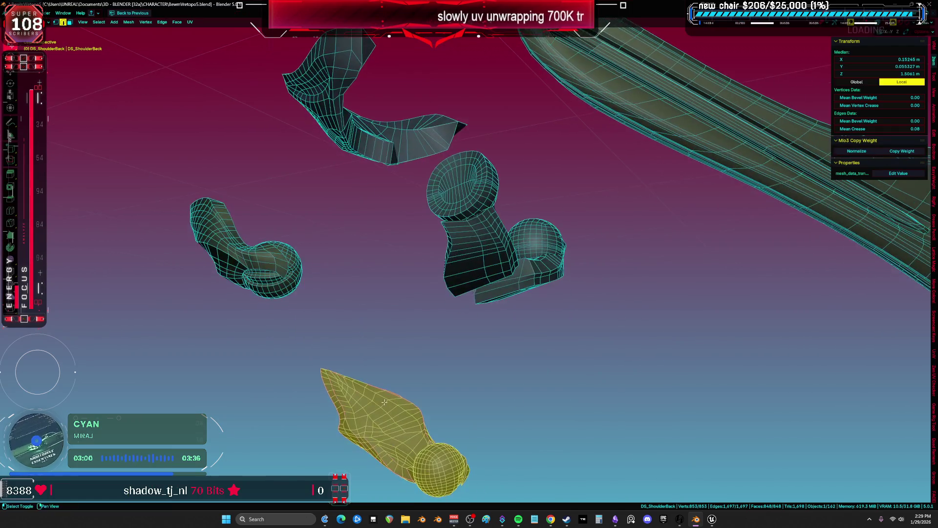
key(KP_Decimal)
middle_drag(378, 389, 486, 267)
key(Escape)
mouse_move(513, 327)
middle_down()
mouse_move(528, 293)
mouse_move(505, 313)
middle_up()
click(640, 355)
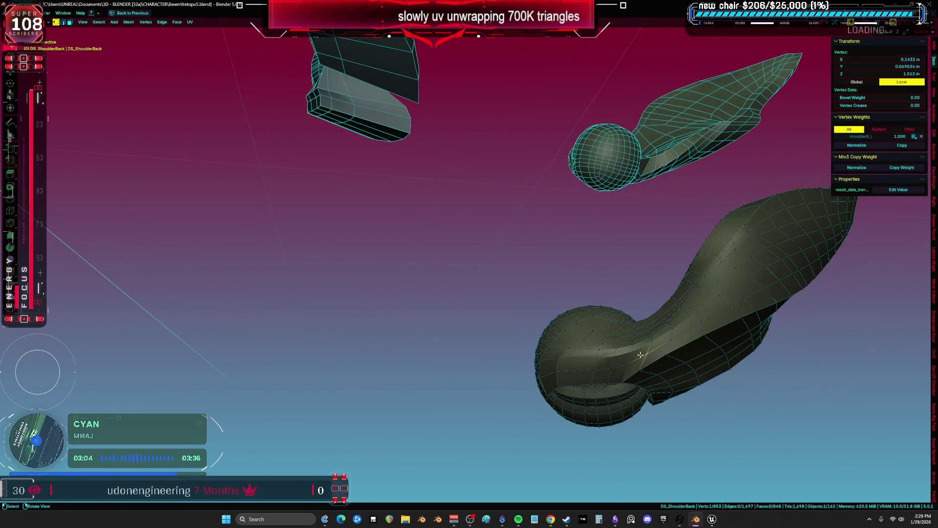
key(alt+a)
mouse_move(639, 345)
middle_down()
mouse_move(646, 356)
mouse_move(657, 307)
middle_up()
mouse_move(569, 204)
shift+middle_down()
mouse_move(560, 286)
mouse_move(522, 318)
mouse_move(530, 315)
shift+middle_up()
Switch to Material Preview with the checker texture and inspect the linked ball shell
key(z)
click(532, 337)
key(l)
middle_drag(472, 308, 524, 312)
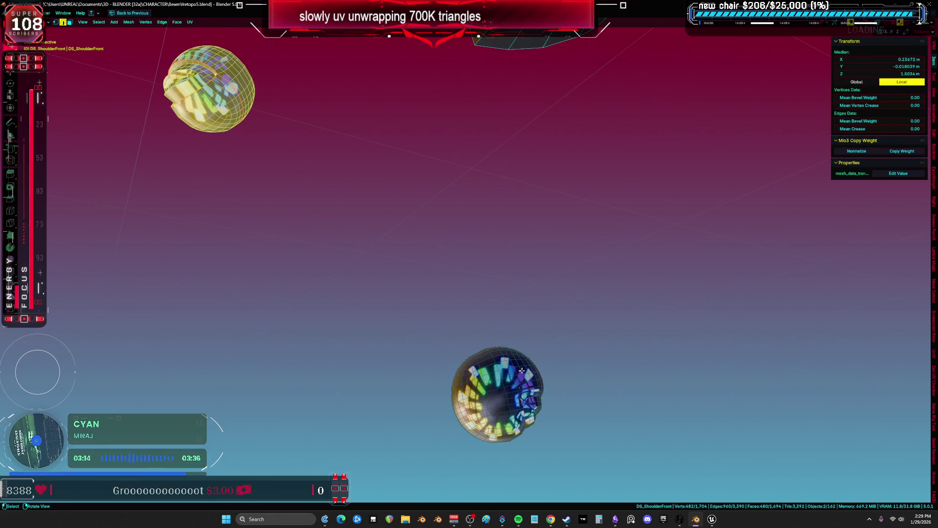
key(alt+a)
mouse_move(522, 370)
middle_down()
mouse_move(525, 337)
mouse_move(548, 345)
middle_up()
Mark an edge loop around the large ball as a seam
alt+click(532, 306)
middle_drag(518, 412, 572, 380)
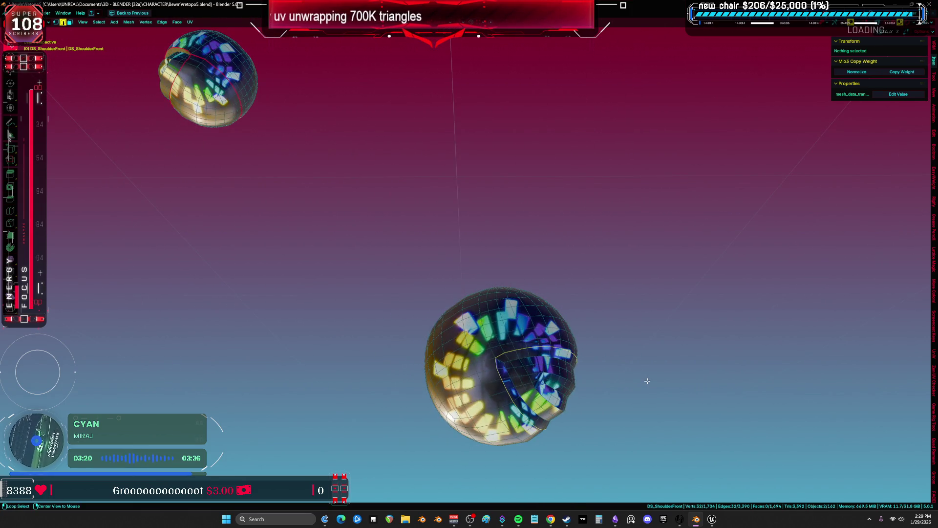
key(ctrl+l)
mouse_move(647, 381)
middle_down()
mouse_move(582, 347)
mouse_move(493, 341)
mouse_move(515, 324)
mouse_move(601, 196)
mouse_move(612, 219)
mouse_move(610, 263)
mouse_move(544, 283)
middle_up()
key(h)
right_click(492, 342)
click(492, 339)
Unhide the shell, select an edge loop on the back shoulder, and switch to wireframe
key(alt+h)
key(alt+a)
key(l)
alt+click(631, 246)
key(shift+z)
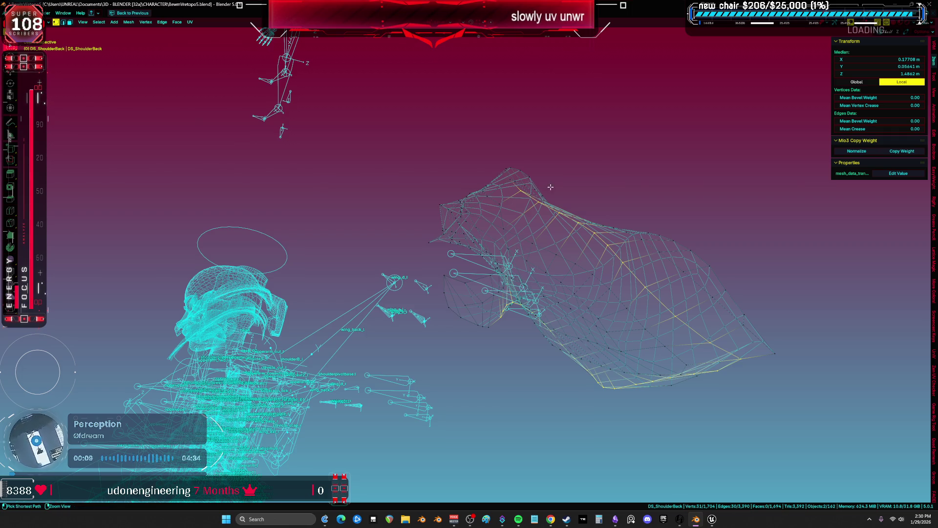
Mark the first edge loop and the upward edge path on DS_ShoulderBack as seams
alt+click(577, 270)
key(shift+z)
mouse_move(576, 271)
middle_down()
mouse_move(562, 255)
mouse_move(391, 293)
mouse_move(409, 275)
middle_up()
key(ctrl+e)
click(562, 255)
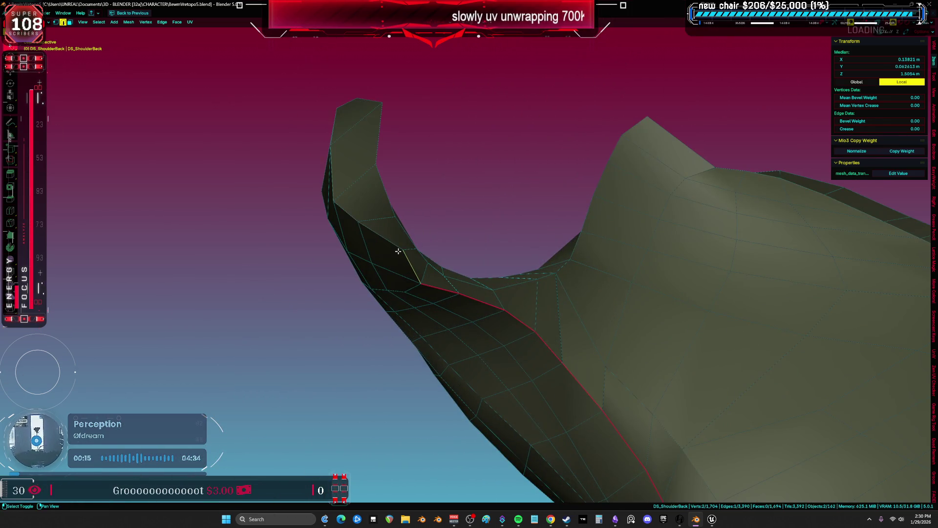
shift+click(343, 212)
shift+middle_drag(343, 212, 368, 308)
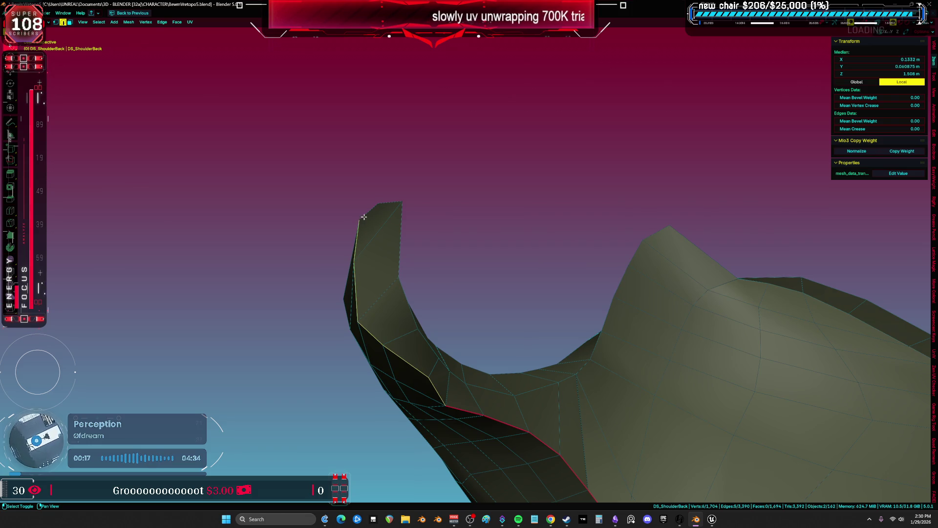
key(ctrl+e)
click(426, 213)
mouse_move(426, 213)
middle_down()
mouse_move(589, 321)
mouse_move(482, 287)
mouse_move(485, 351)
middle_up()
scroll(485, 351, up, 5)
mouse_move(356, 248)
middle_down()
mouse_move(249, 278)
mouse_move(250, 260)
mouse_move(274, 229)
mouse_move(299, 274)
mouse_move(427, 317)
middle_up()
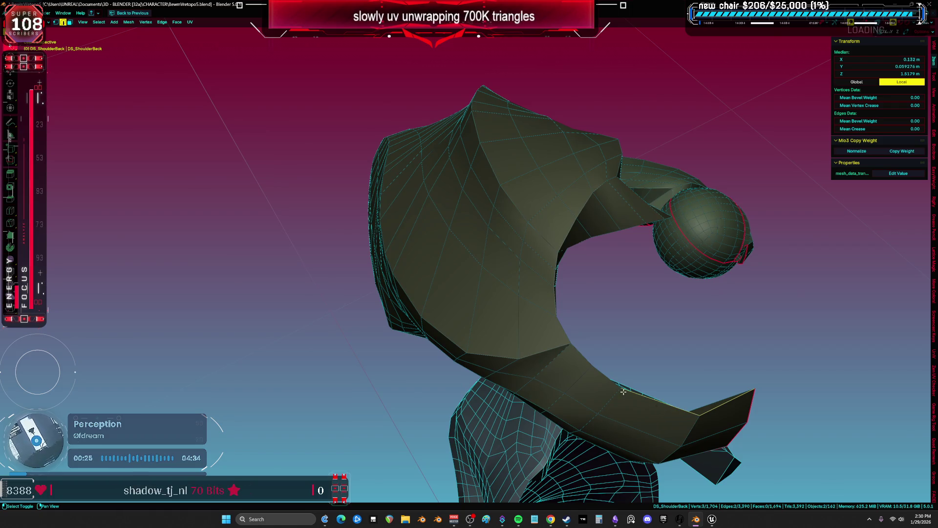
Mark the remaining edges as seams and unwrap the whole back shoulder mesh
shift+click(557, 266)
mouse_move(556, 266)
middle_down()
mouse_move(536, 259)
mouse_move(528, 230)
middle_up()
click(523, 234)
key(a)
key(u)
click(523, 234)
key(ctrl+Page_Down)
key(ctrl+space)
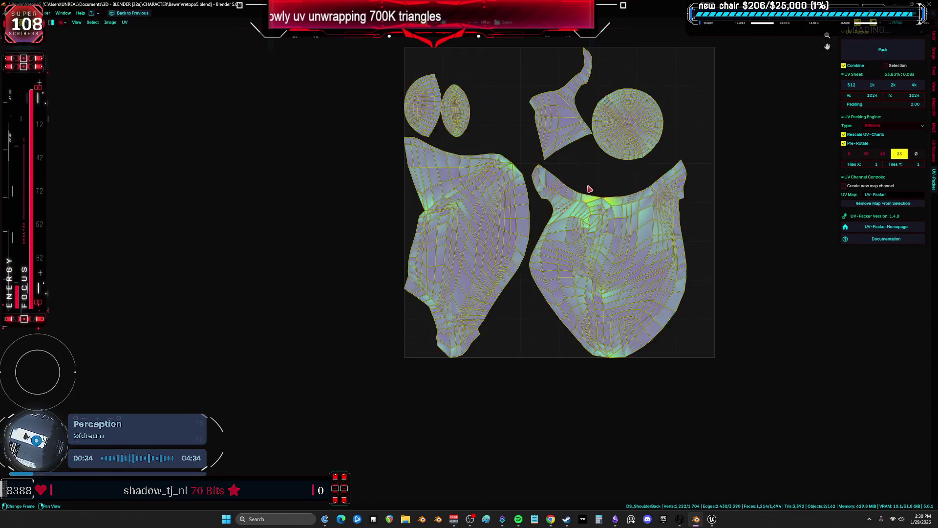
key(ctrl+space)
Re-unwrap the shoulder with the ball part included and view its islands full-screen
middle_drag(391, 229, 372, 258)
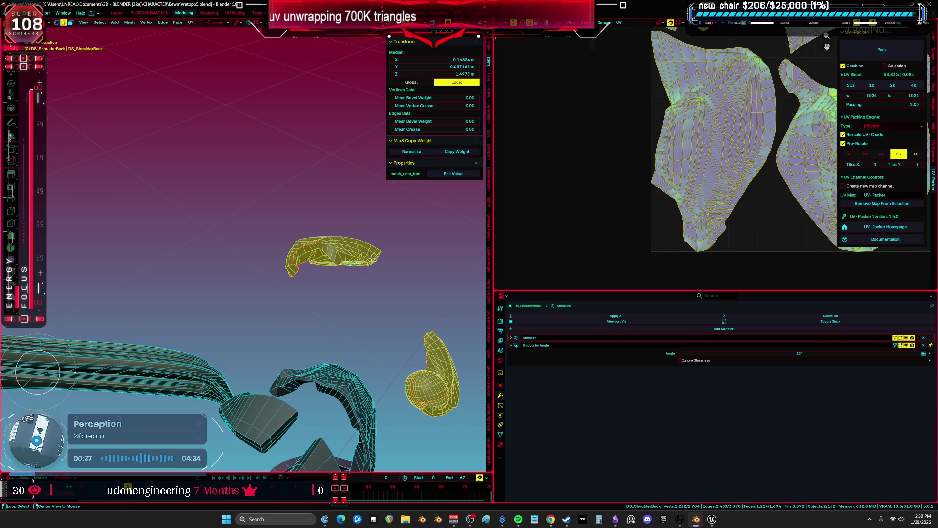
key(l)
key(ctrl+space)
key(ctrl+space)
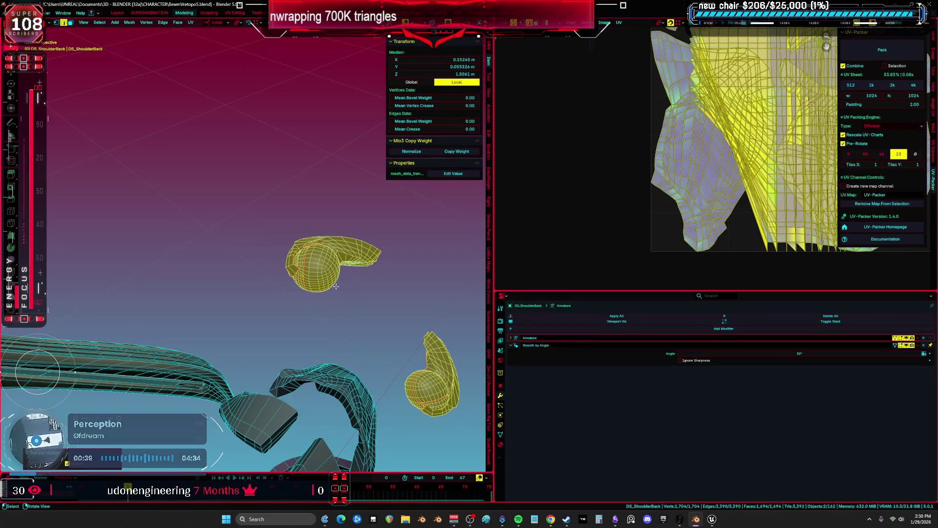
key(u)
click(337, 288)
key(u)
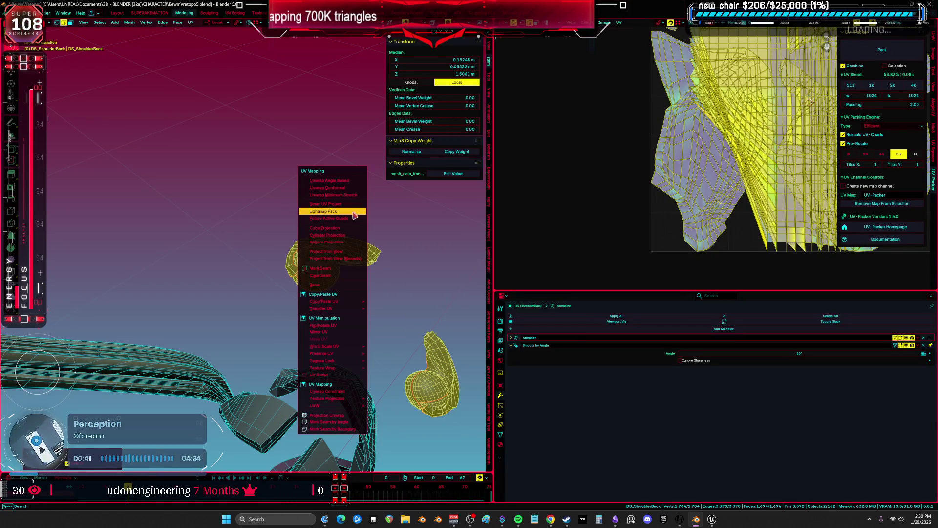
click(346, 199)
key(ctrl+space)
key(KP_Decimal)
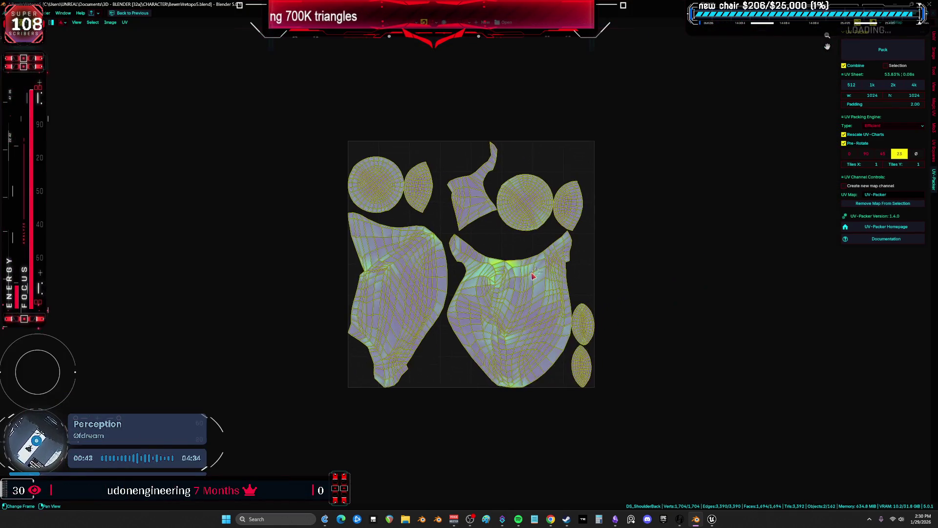
Deselect the UV islands, review them in the maximized UV editor, then restore the split layout
key(alt+a)
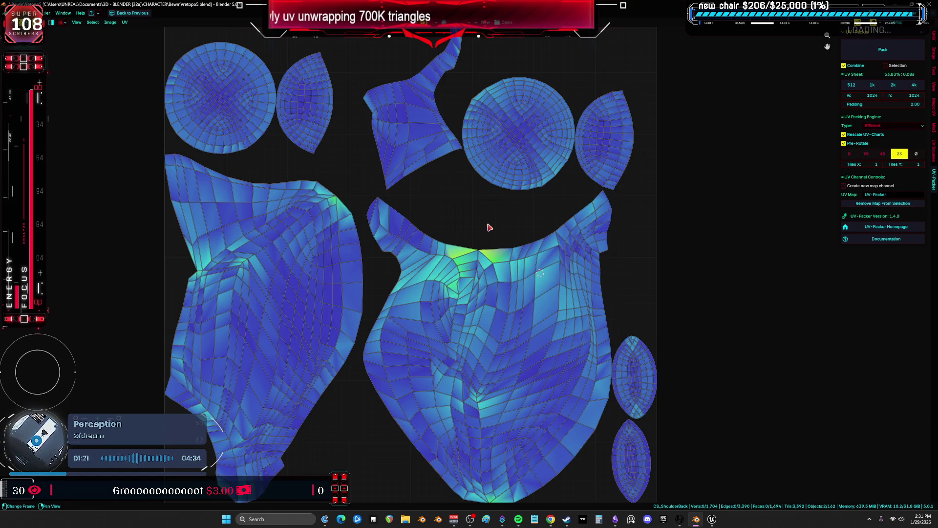
key(alt+Tab)
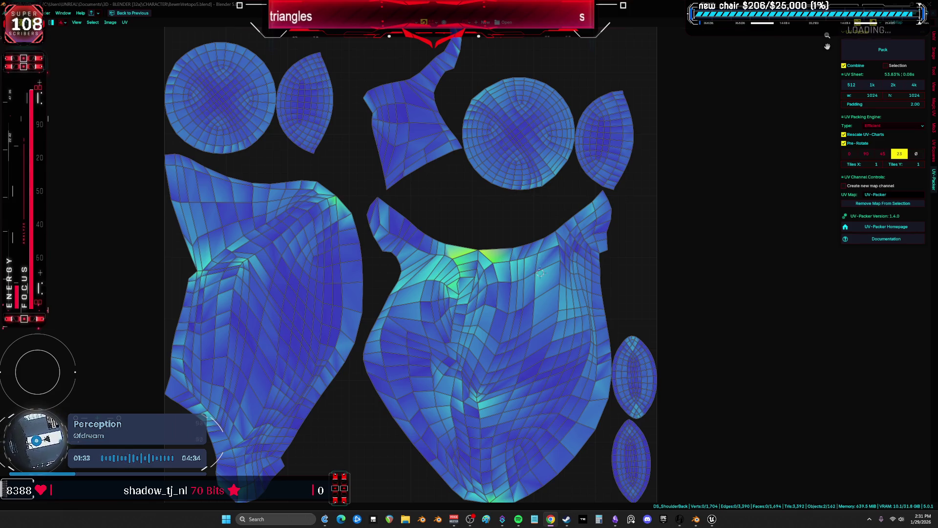
scroll(468, 300, down, 1)
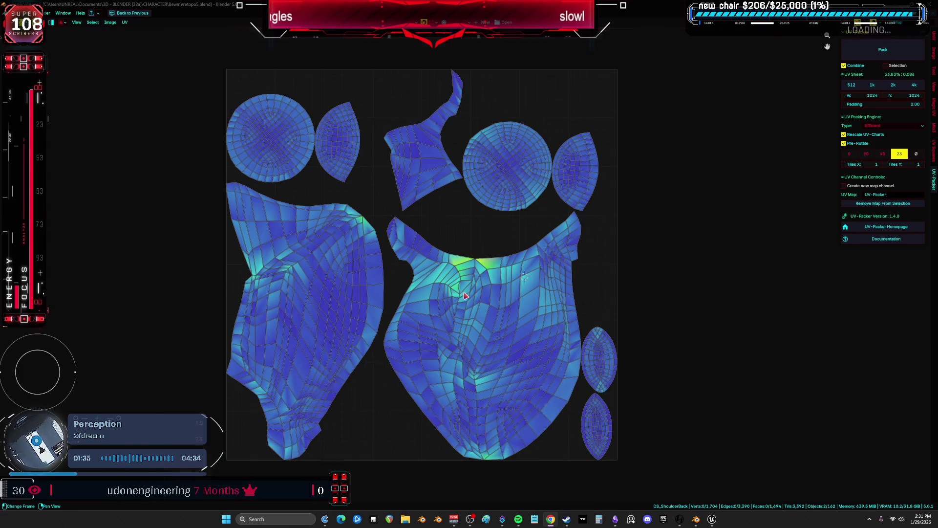
middle_drag(437, 236, 447, 246)
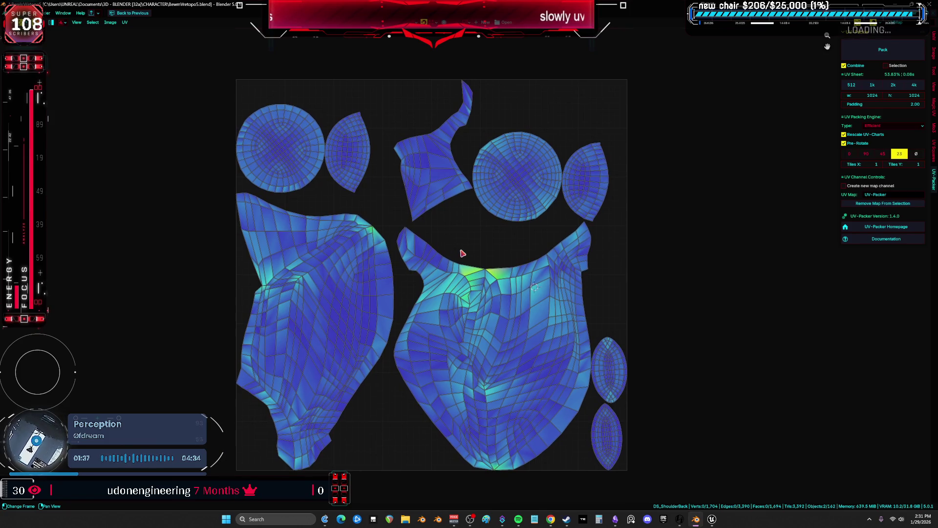
click(491, 222)
right_click(486, 250)
key(ctrl+space)
middle_drag(399, 225, 368, 227)
scroll(415, 264, down, 3)
Step through HAND, DS_Top, DS_Shoulder and DS_ShoulderFront in Edit Mode to view their UVs
key(Tab)
click(325, 272)
mouse_move(325, 272)
middle_down()
mouse_move(301, 262)
mouse_move(303, 285)
middle_up()
click(303, 285)
key(Tab)
scroll(629, 234, down, 3)
key(Tab)
click(313, 291)
key(Tab)
key(Tab)
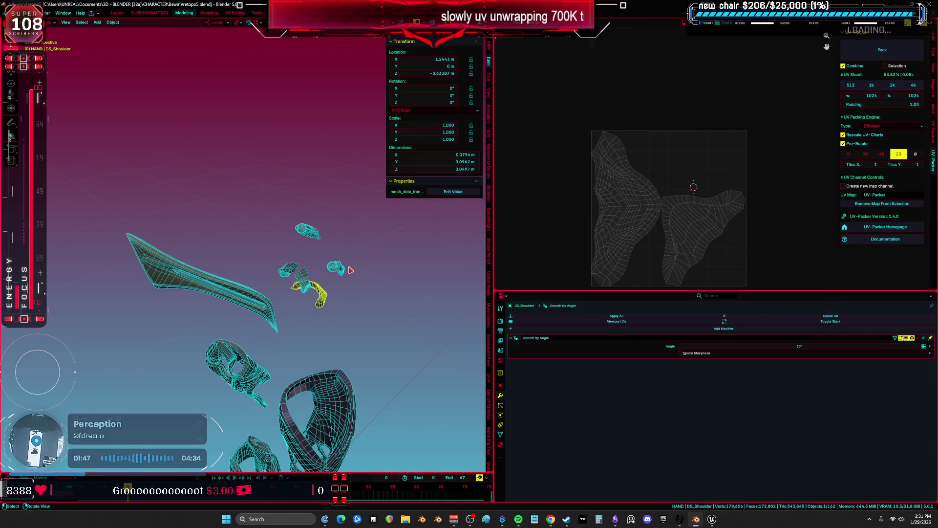
click(337, 269)
key(Tab)
Check the front and back shoulder UVs, then select DS_Wings and frame it full-screen
key(a)
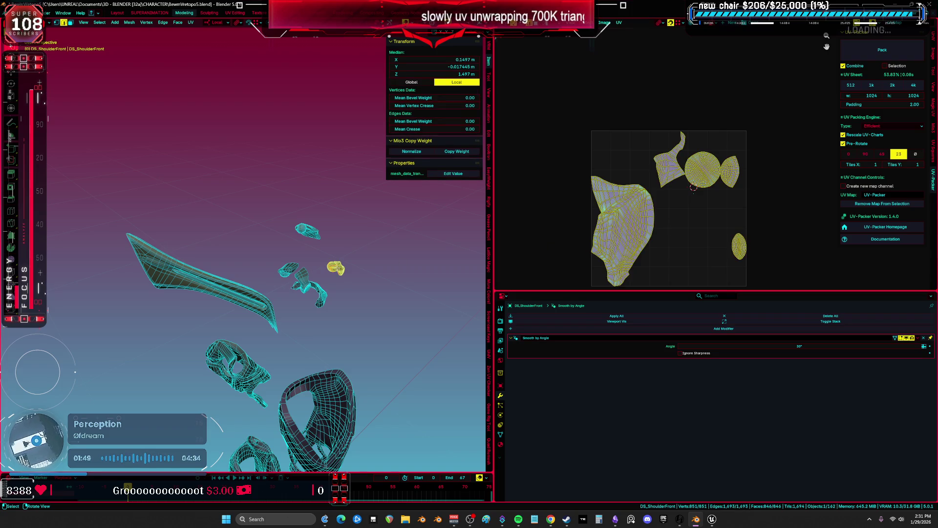
key(Tab)
click(307, 231)
key(Tab)
key(Tab)
mouse_move(259, 313)
middle_down()
mouse_move(259, 268)
mouse_move(211, 264)
middle_up()
click(259, 268)
key(Tab)
key(Tab)
key(Tab)
scroll(699, 220, up, 3)
key(ctrl+alt+space)
key(KP_Decimal)
mouse_move(317, 241)
middle_down()
mouse_move(498, 303)
mouse_move(478, 314)
mouse_move(490, 267)
middle_up()
Unwrap the whole wing mesh with the Conformal method and inspect its UV islands
key(alt+a)
key(a)
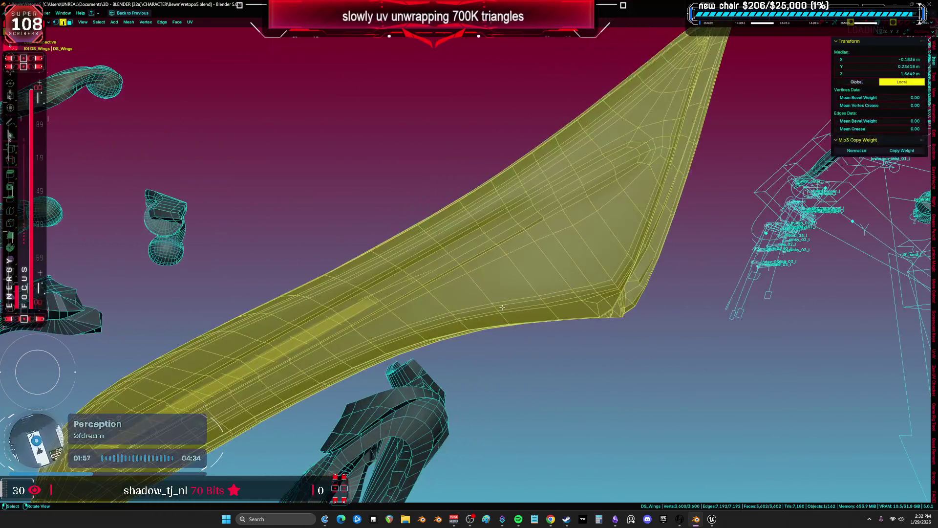
key(u)
click(488, 263)
key(ctrl+alt+space)
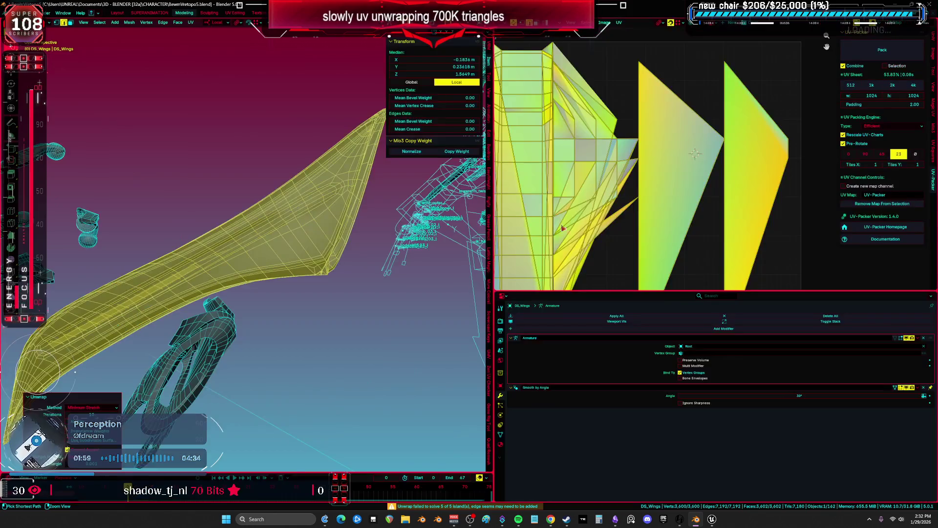
key(ctrl+alt+space)
key(Home)
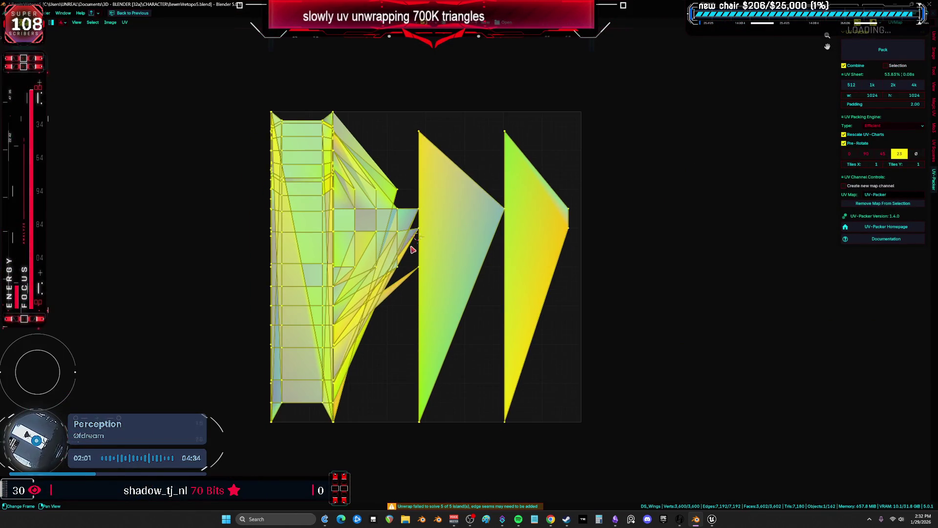
scroll(413, 264, down, 2)
scroll(414, 264, up, 1)
Re-unwrap the wing with Minimum Stretch and inspect the warped result in the 3D view
key(ctrl+alt+space)
scroll(414, 264, down, 2)
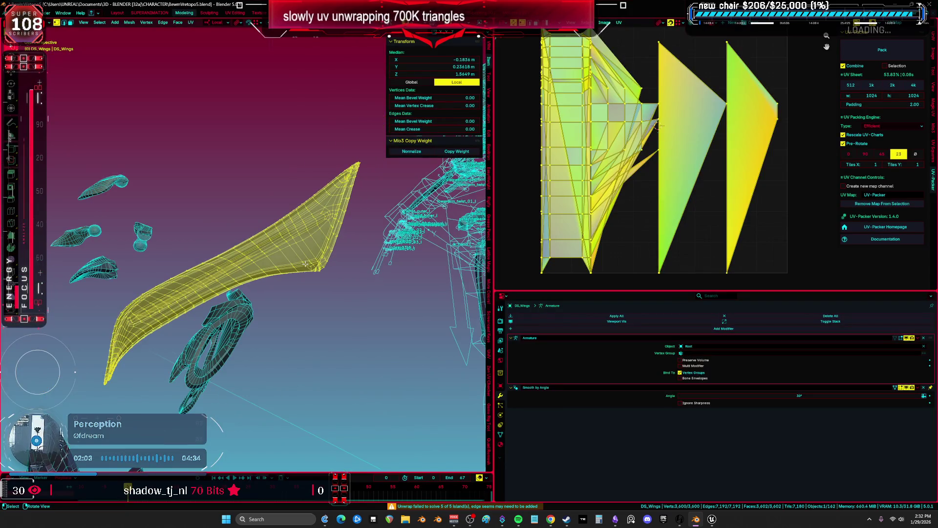
key(u)
click(307, 257)
key(ctrl+alt+space)
key(Home)
mouse_move(235, 241)
middle_down()
mouse_move(392, 226)
mouse_move(439, 286)
mouse_move(482, 255)
mouse_move(468, 297)
middle_up()
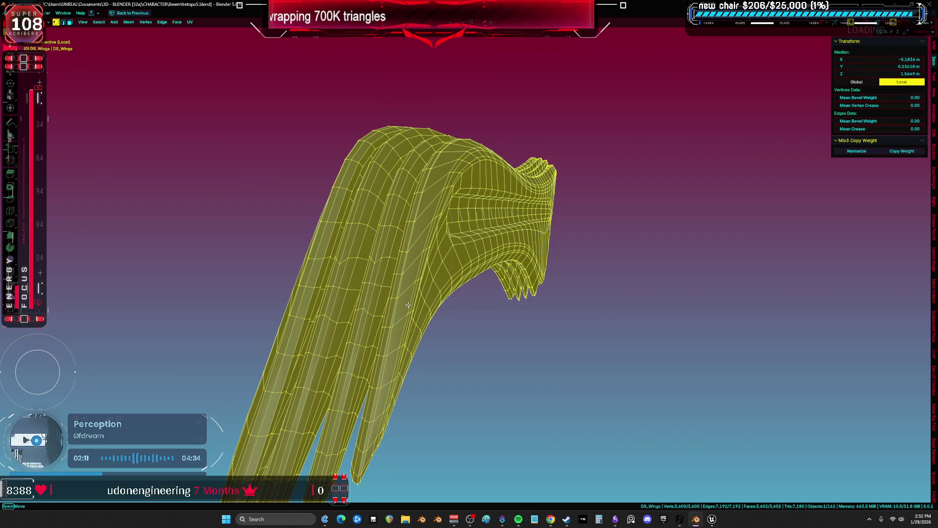
Hide the wing's outer strip and inner tube to isolate the main wing surface
key(alt+a)
key(l)
key(h)
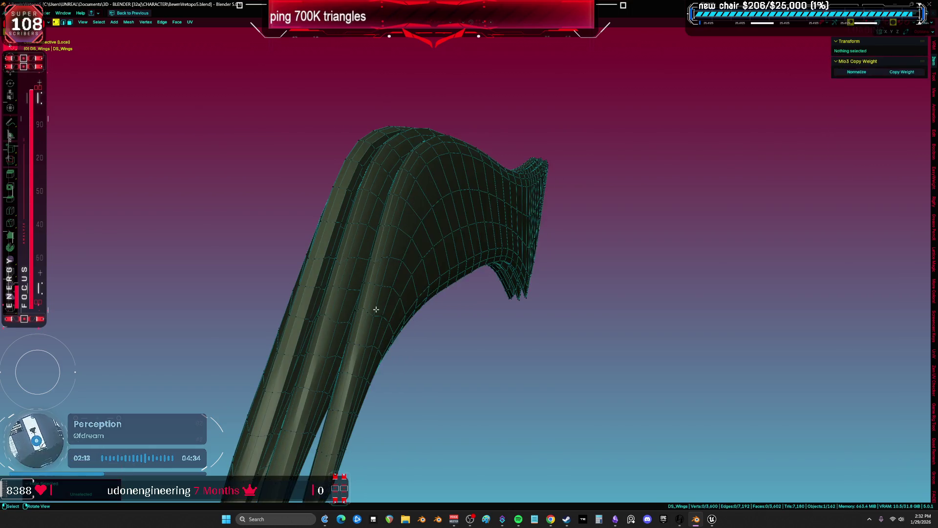
mouse_move(350, 287)
middle_down()
mouse_move(335, 274)
mouse_move(329, 186)
middle_up()
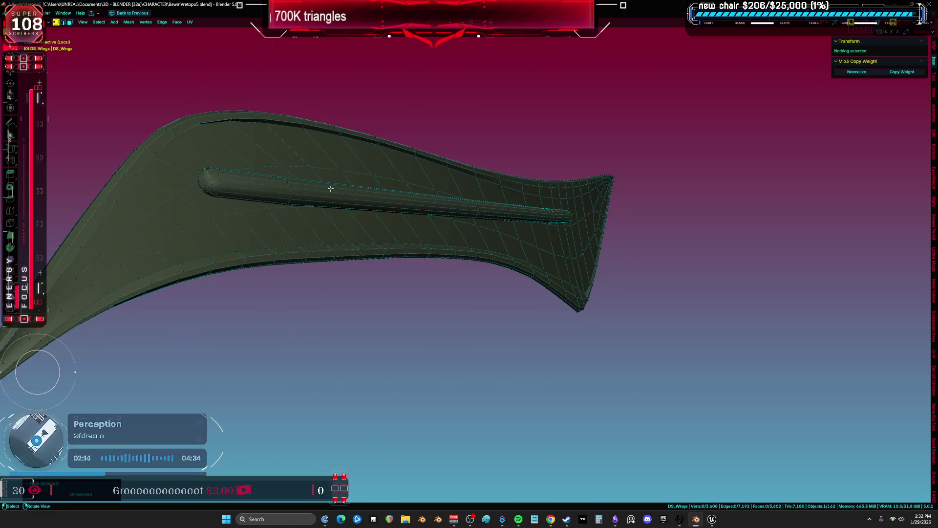
key(l)
key(h)
mouse_move(217, 184)
middle_down()
mouse_move(469, 245)
mouse_move(516, 243)
middle_up()
key(l)
click(437, 235)
key(l)
key(z)
click(423, 246)
key(shift+z)
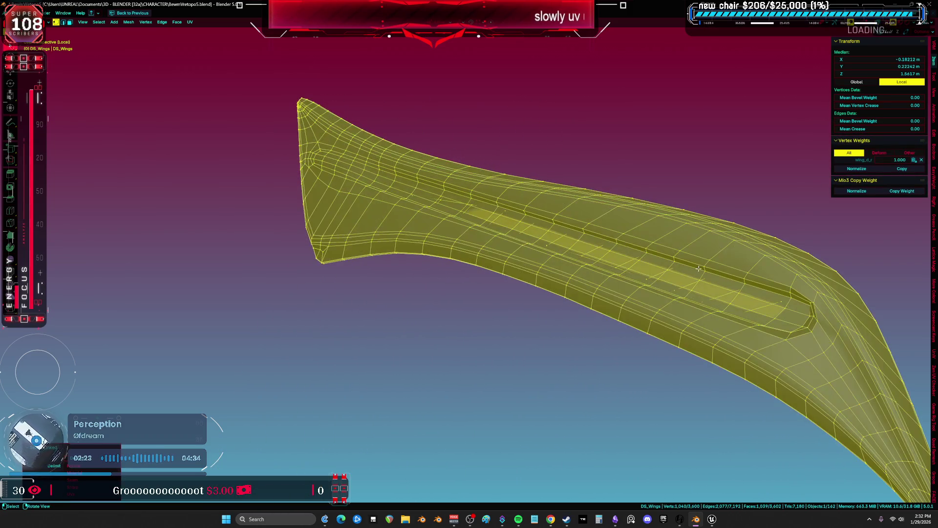
scroll(515, 243, up, 5)
Mark a first edge loop on the wing as a seam
alt+click(554, 260)
key(shift+z)
mouse_move(553, 261)
middle_down()
mouse_move(456, 266)
mouse_move(585, 268)
mouse_move(442, 281)
mouse_move(418, 260)
mouse_move(466, 285)
mouse_move(380, 186)
mouse_move(507, 251)
mouse_move(419, 283)
mouse_move(499, 272)
mouse_move(420, 199)
mouse_move(461, 215)
mouse_move(428, 199)
mouse_move(479, 196)
middle_up()
key(shift+z)
key(alt+a)
key(l)
scroll(466, 285, up, 4)
alt+click(385, 168)
alt+click(517, 197)
right_click(517, 197)
click(517, 197)
key(l)
mouse_move(518, 197)
middle_down()
mouse_move(429, 239)
mouse_move(454, 229)
middle_up()
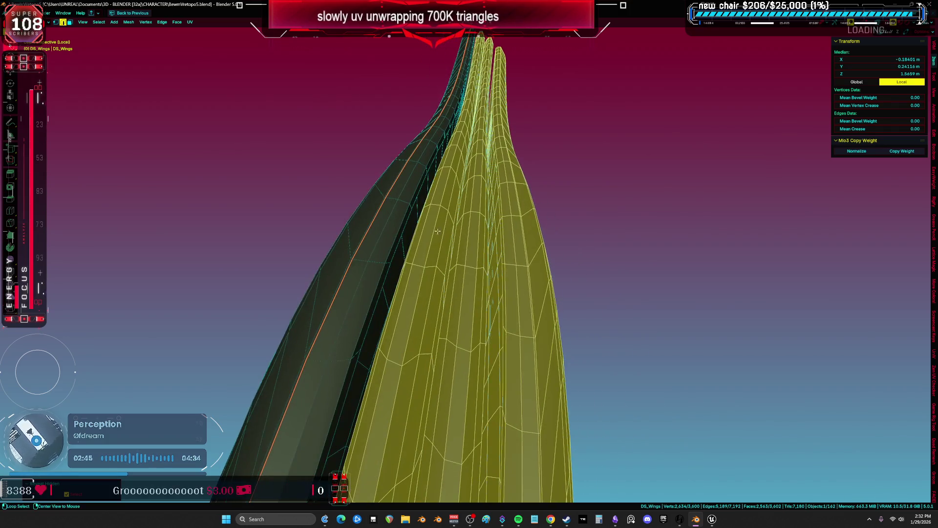
Mark three more edge loops along the wing as seams
alt+click(467, 223)
alt+click(473, 228)
alt+click(478, 234)
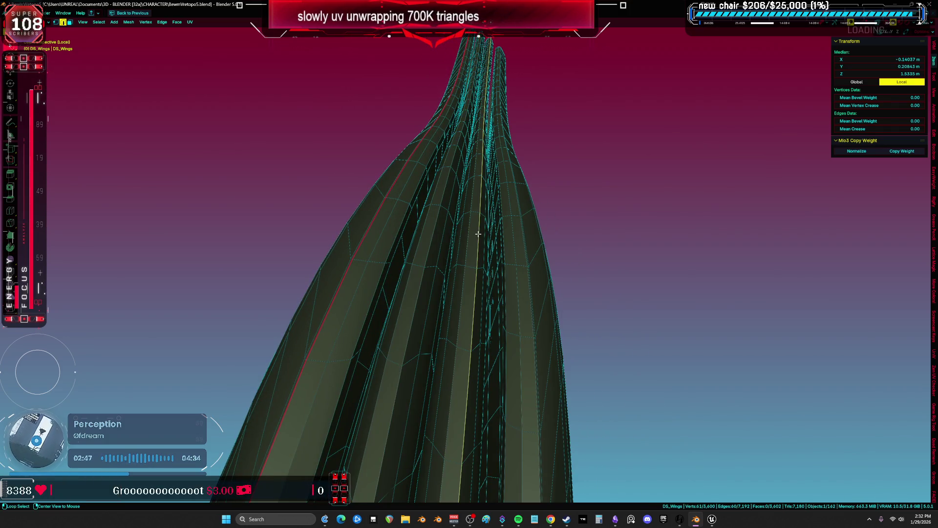
alt+shift+click(426, 233)
mouse_move(503, 231)
middle_down()
mouse_move(516, 230)
mouse_move(404, 235)
middle_up()
alt+shift+click(381, 242)
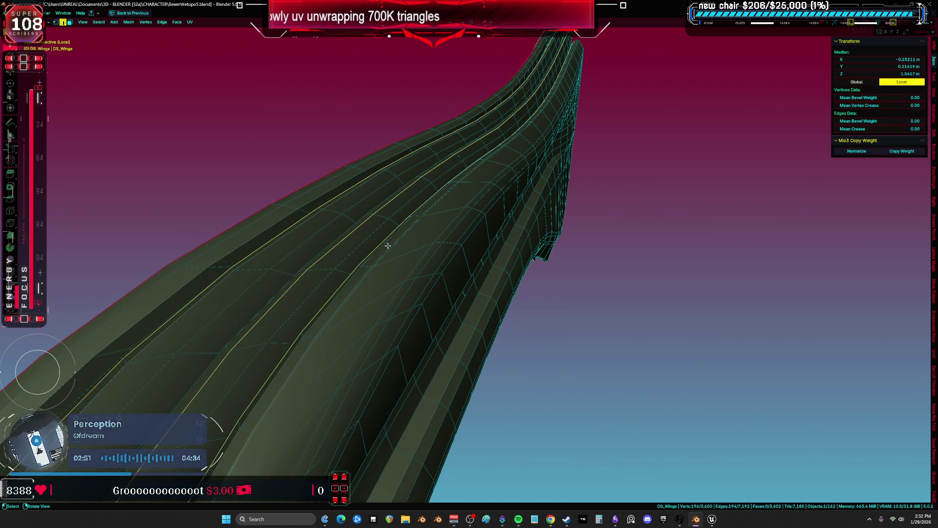
key(ctrl+e)
click(386, 246)
Unwrap the whole wing along the new seams and view its UV layout
key(a)
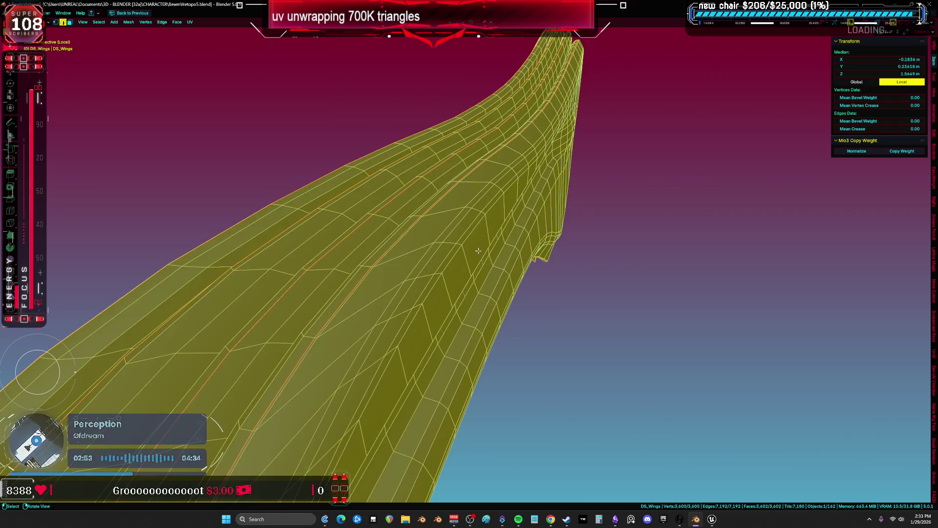
key(u)
click(480, 247)
key(shift+F10)
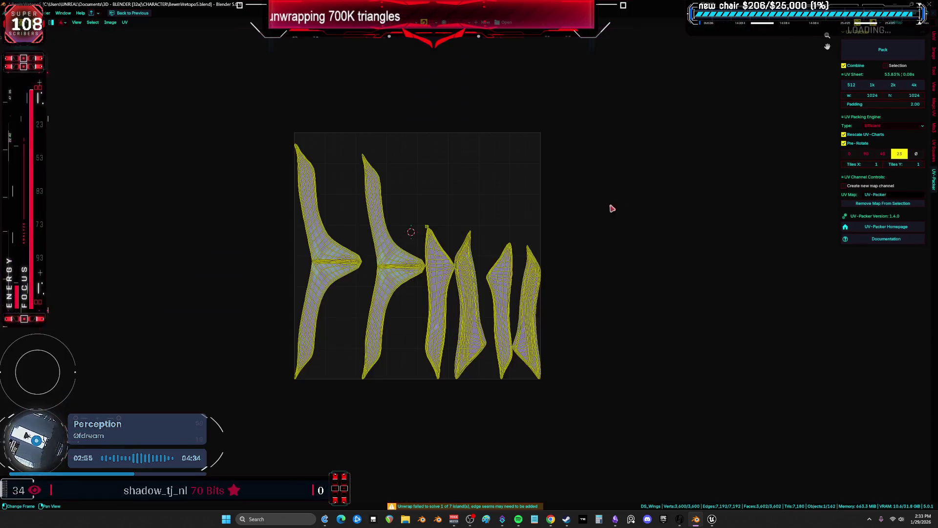
Select an edge path along the wing island out to its pointed tip
key(Home)
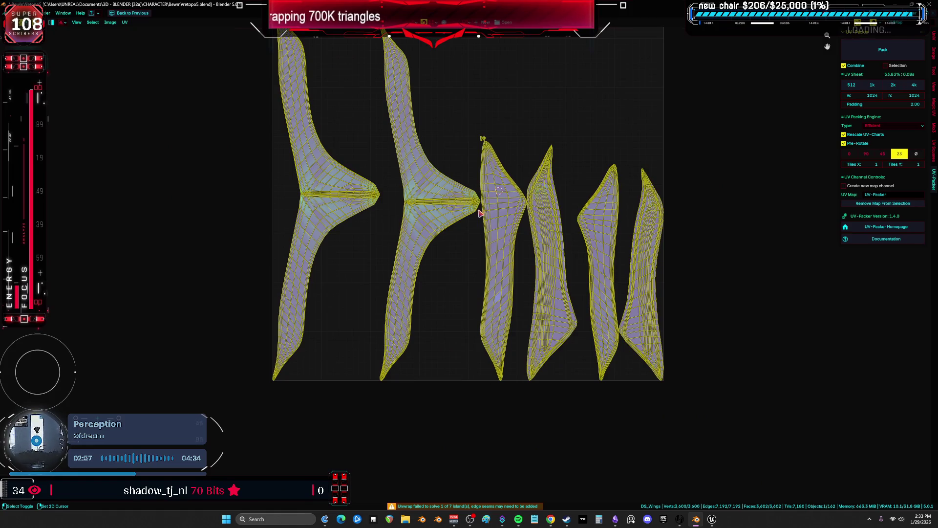
scroll(479, 211, up, 7)
scroll(438, 247, up, 2)
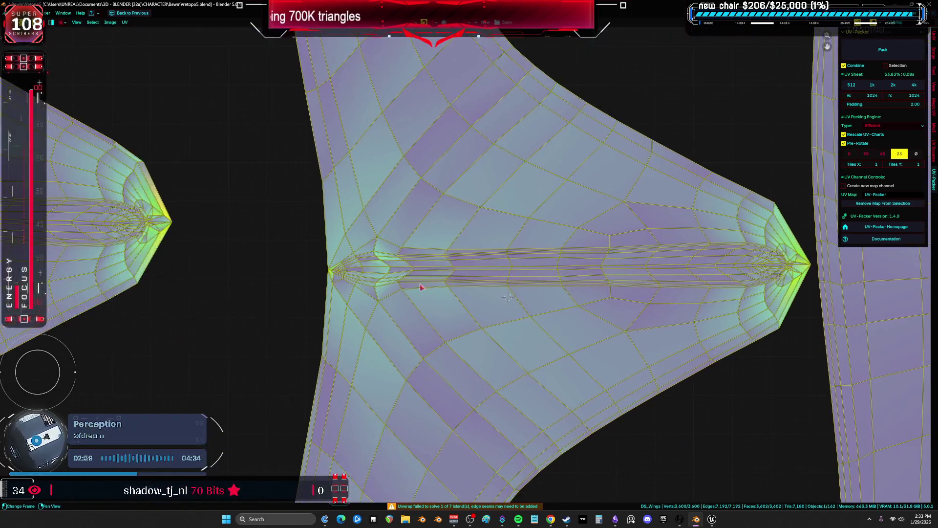
click(405, 278)
scroll(404, 278, up, 4)
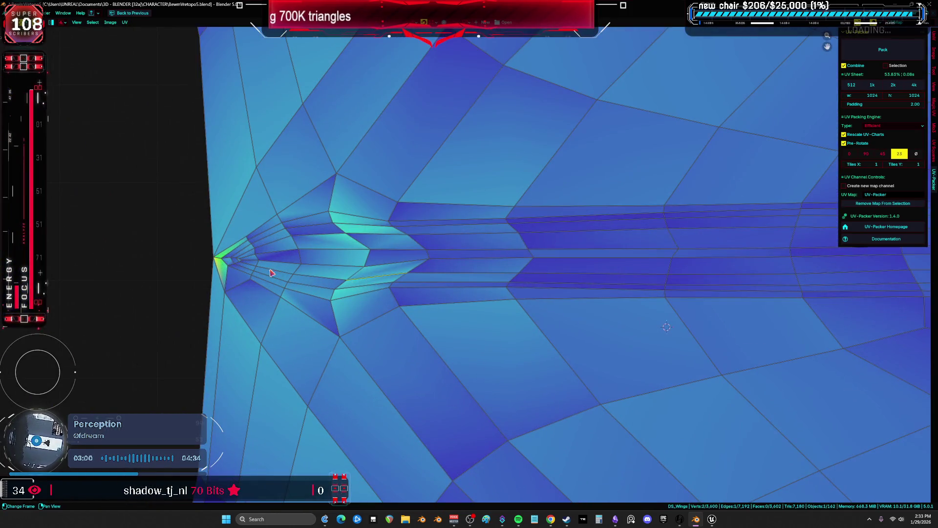
alt+click(223, 261)
alt+shift+click(252, 261)
scroll(253, 261, up, 2)
scroll(252, 261, up, 1)
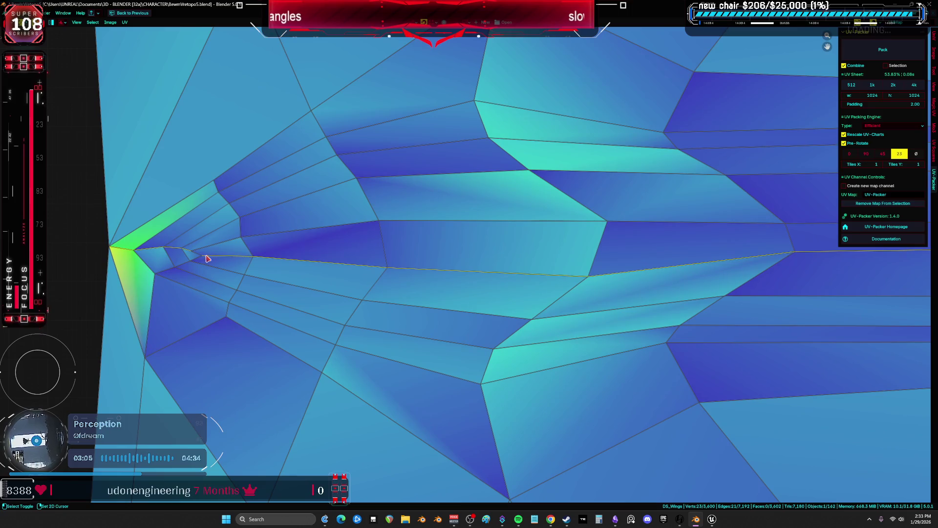
key(u)
scroll(587, 283, up, 4)
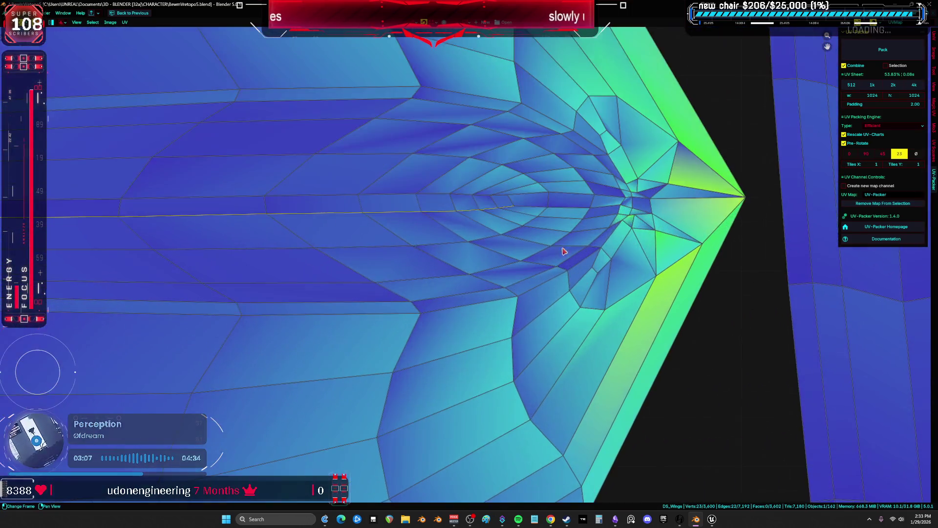
alt+shift+click(687, 214)
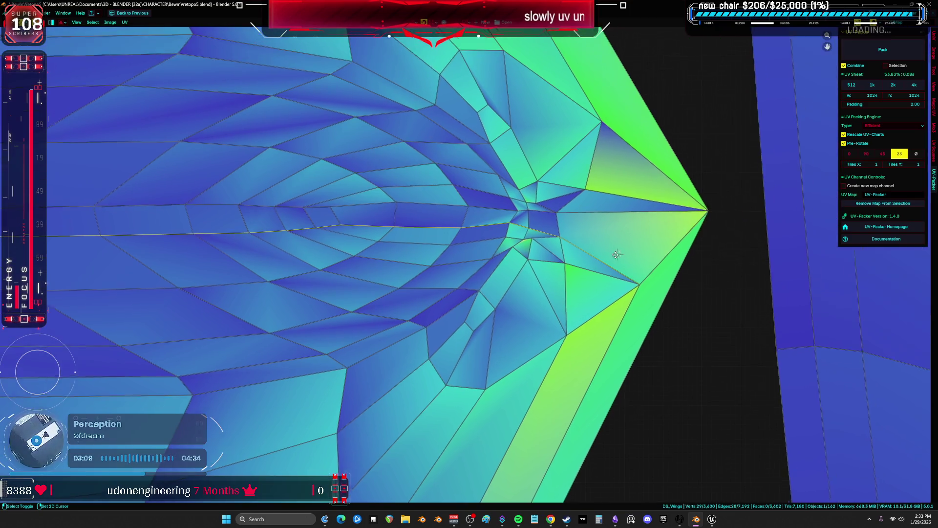
scroll(614, 252, down, 2)
alt+shift+click(650, 251)
scroll(663, 248, down, 1)
scroll(662, 248, up, 2)
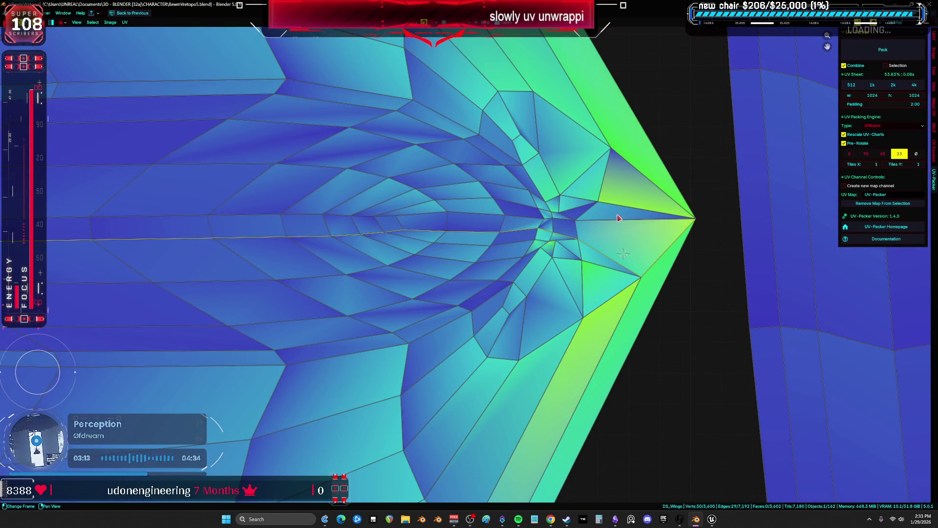
scroll(479, 213, down, 1)
Add a second edge path across the island to its left tip and mark the selection as seams
alt+click(543, 220)
scroll(544, 220, up, 2)
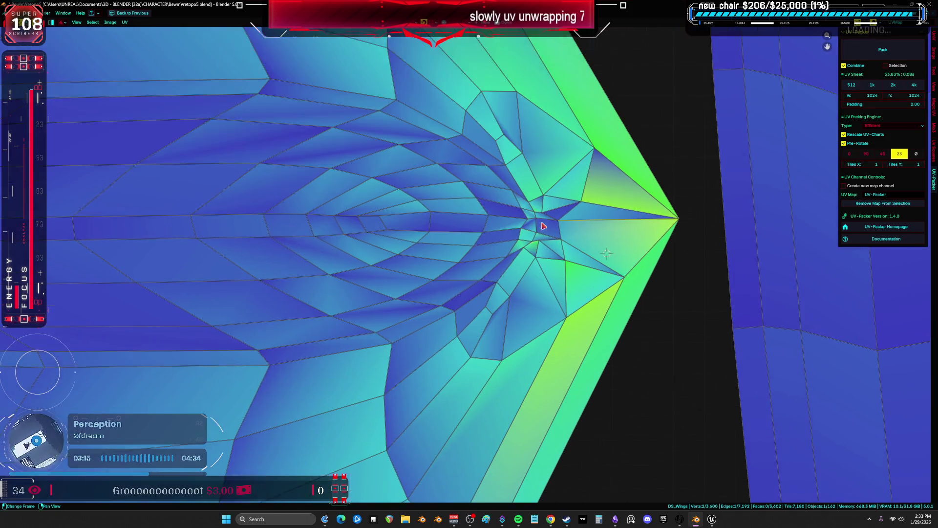
alt+shift+click(315, 218)
scroll(308, 234, up, 5)
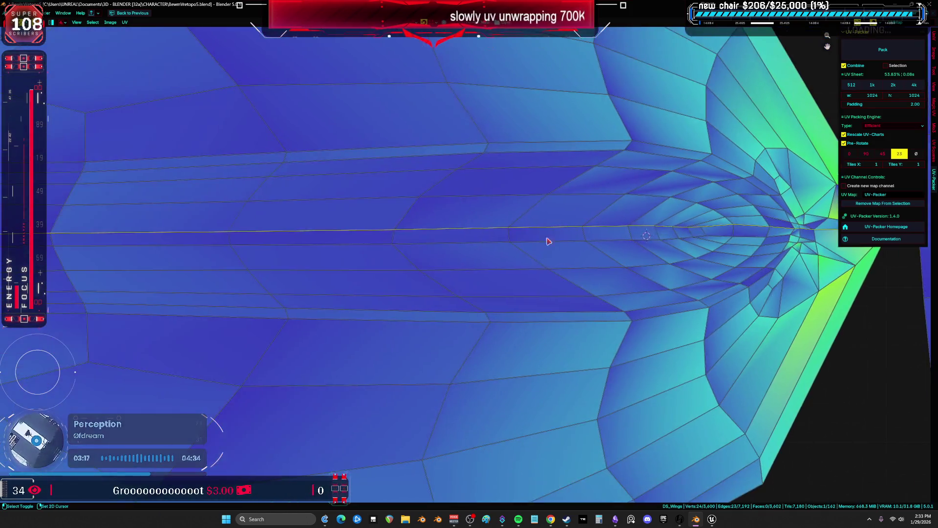
scroll(306, 238, down, 5)
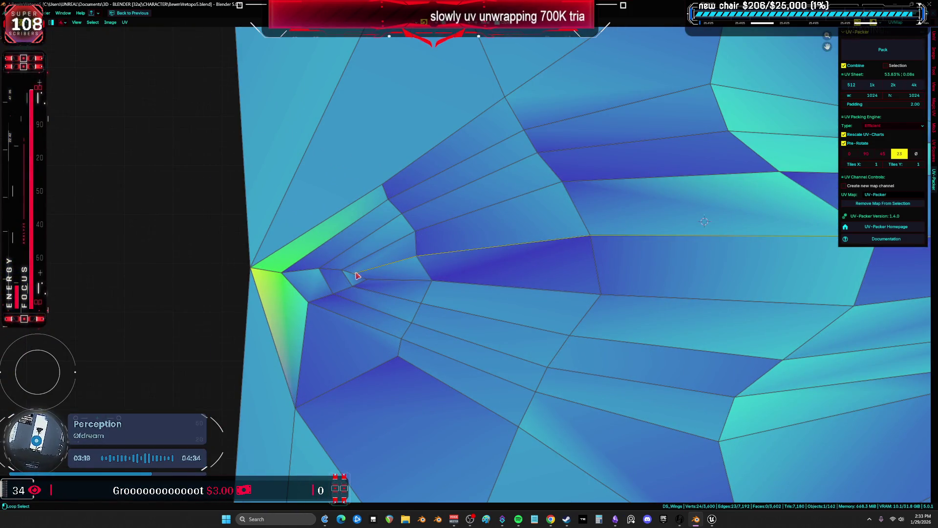
alt+shift+click(348, 276)
scroll(264, 269, down, 2)
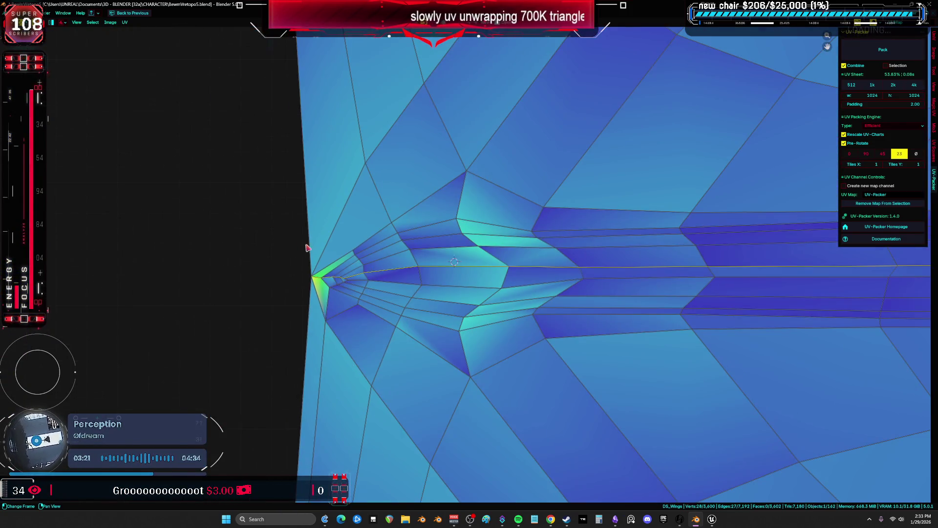
key(ctrl+space)
key(u)
click(306, 249)
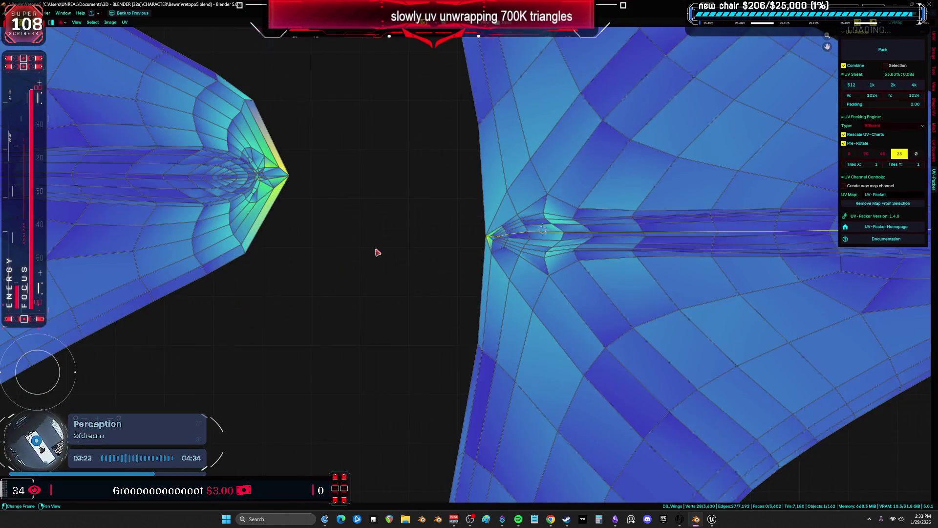
Select more edge loops at the island tips and re-unwrap the whole wing into nine islands
scroll(435, 230, up, 3)
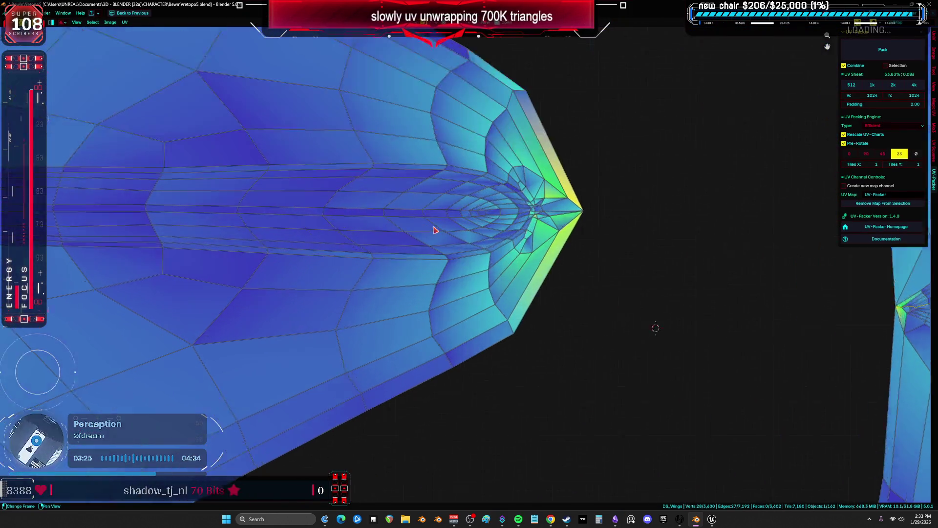
scroll(642, 205, up, 2)
alt+click(487, 202)
alt+shift+click(395, 210)
scroll(453, 255, down, 3)
middle_drag(453, 256, 448, 205)
scroll(447, 205, up, 3)
alt+shift+click(472, 155)
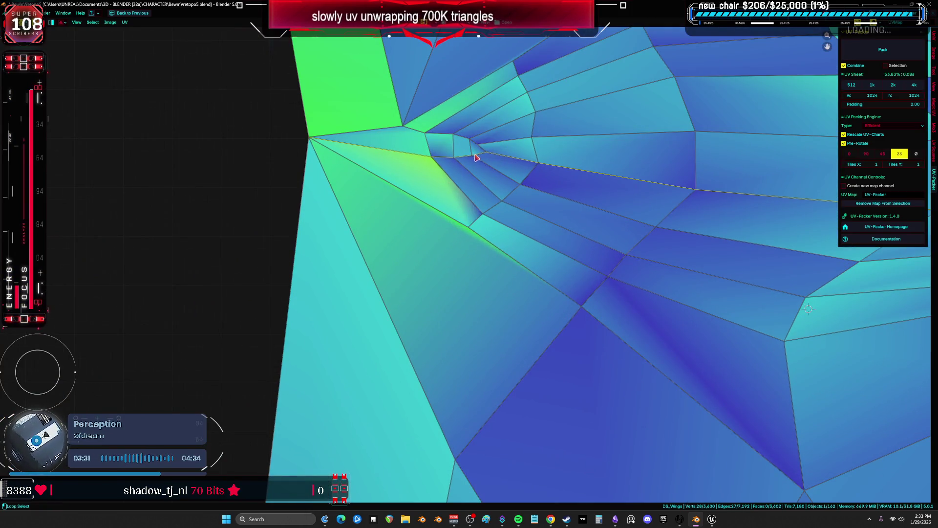
key(ctrl+space)
key(u)
key(Escape)
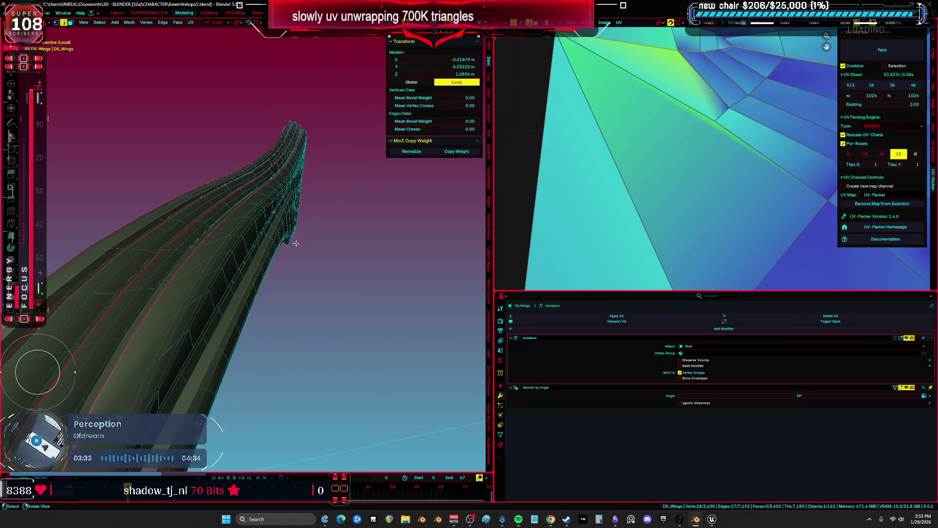
key(a)
key(u)
key(Return)
key(ctrl+space)
scroll(614, 216, down, 5)
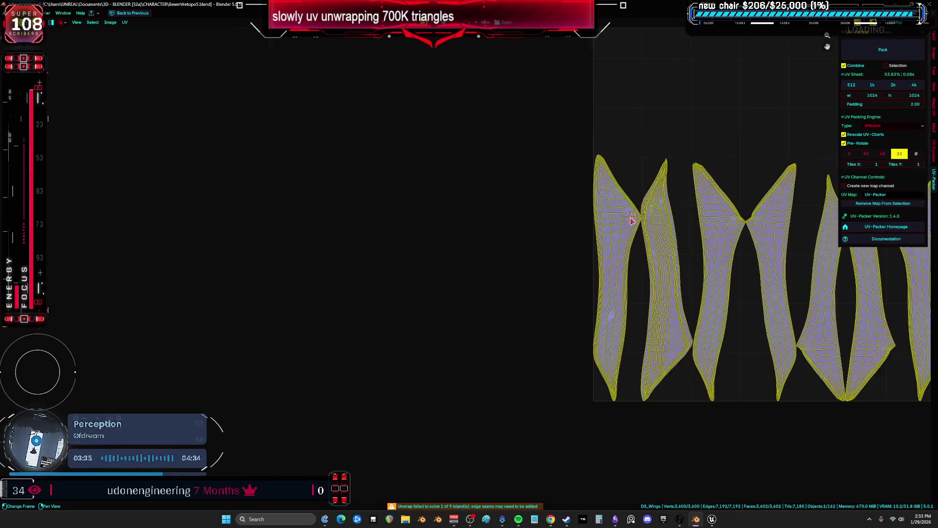
Centre the wing's UV islands and scale them down within the sheet
key(Home)
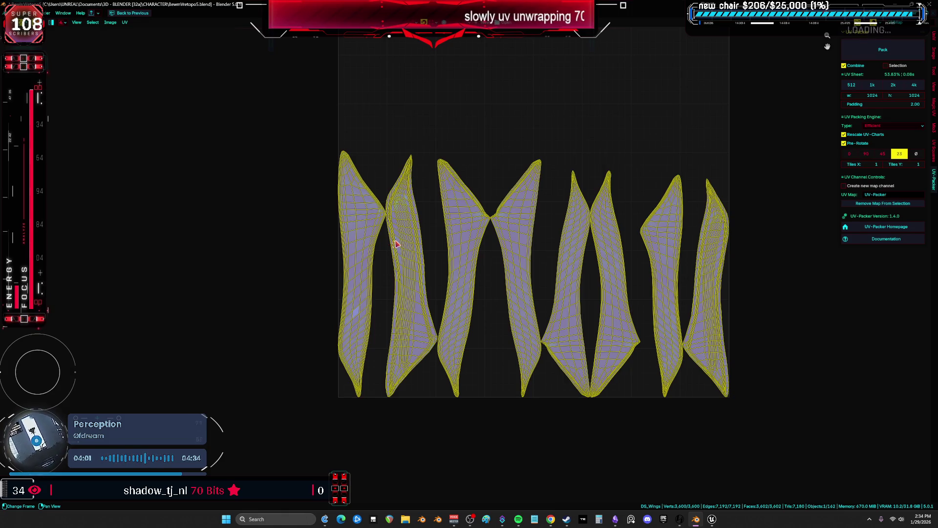
middle_drag(449, 206, 389, 215)
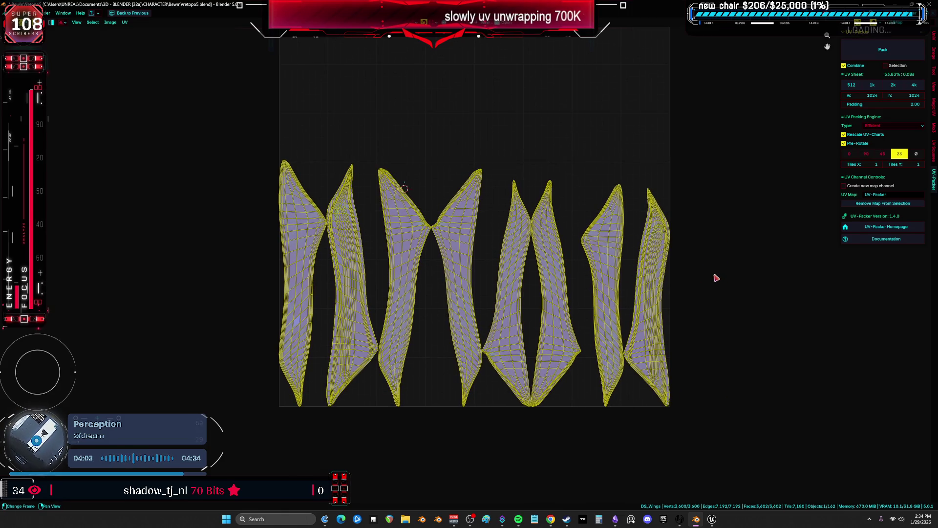
key(s)
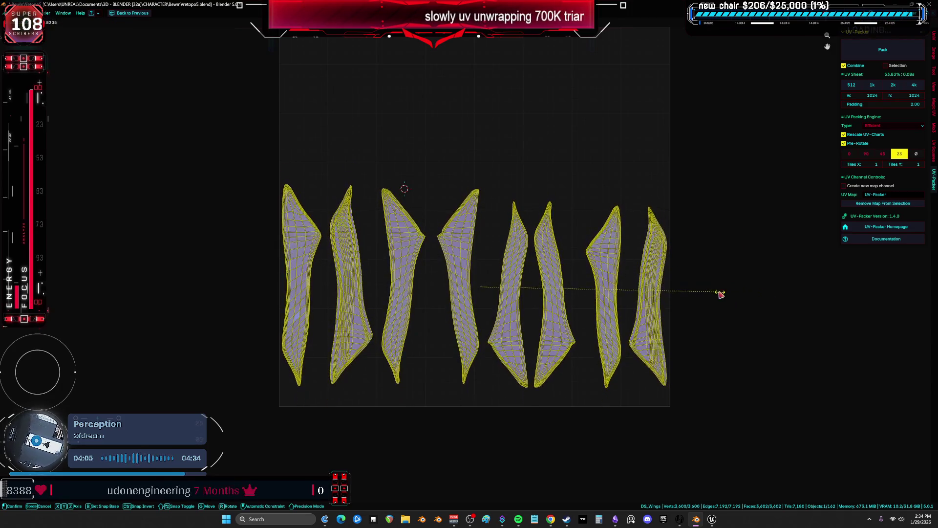
key(Return)
key(ctrl+space)
Put DS_Wings back in Object Mode and leave local view to show all armor pieces
key(ctrl+Tab)
click(311, 260)
key(ctrl+space)
key(KP_Divide)
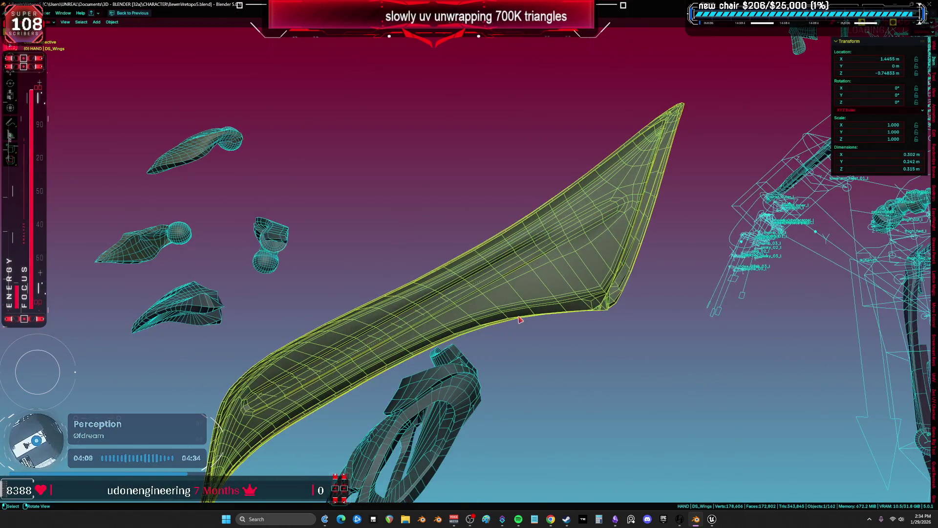
Move the wing, two shoulder pieces and the top piece down beside the lower armor parts
middle_drag(519, 319, 494, 264)
scroll(494, 264, down, 5)
key(KP_5)
key(g)
click(489, 399)
click(501, 142)
key(g)
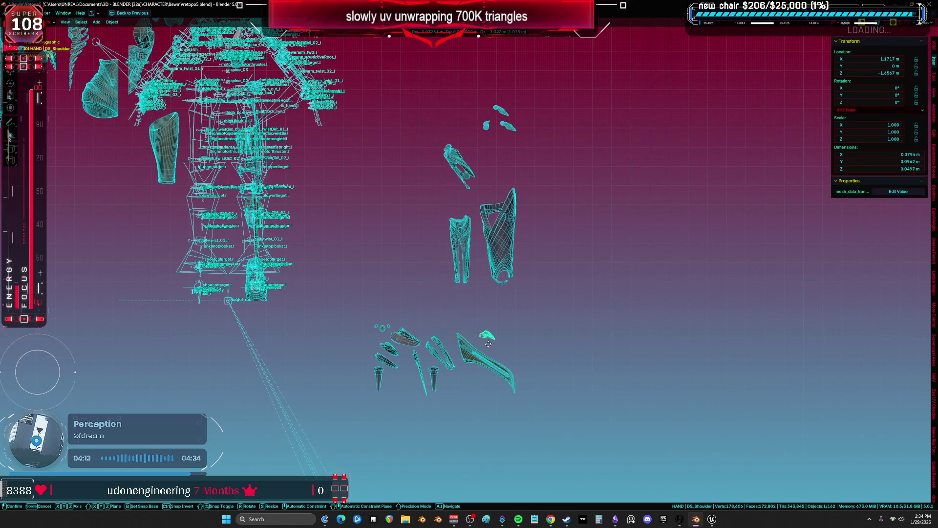
click(503, 349)
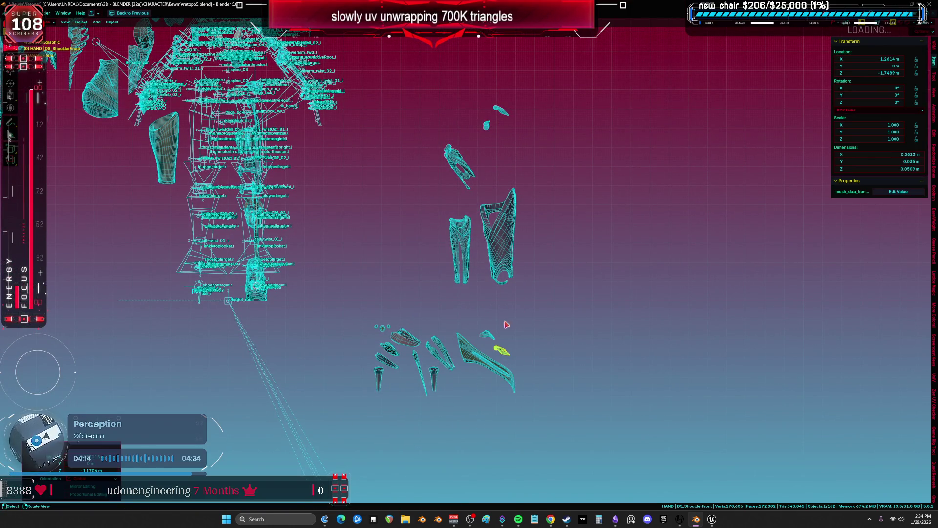
click(506, 118)
key(g)
click(512, 349)
click(486, 126)
key(g)
click(501, 324)
Isolate DS_Arm in Edit Mode and show its existing UV layout
click(460, 162)
scroll(462, 164, up, 4)
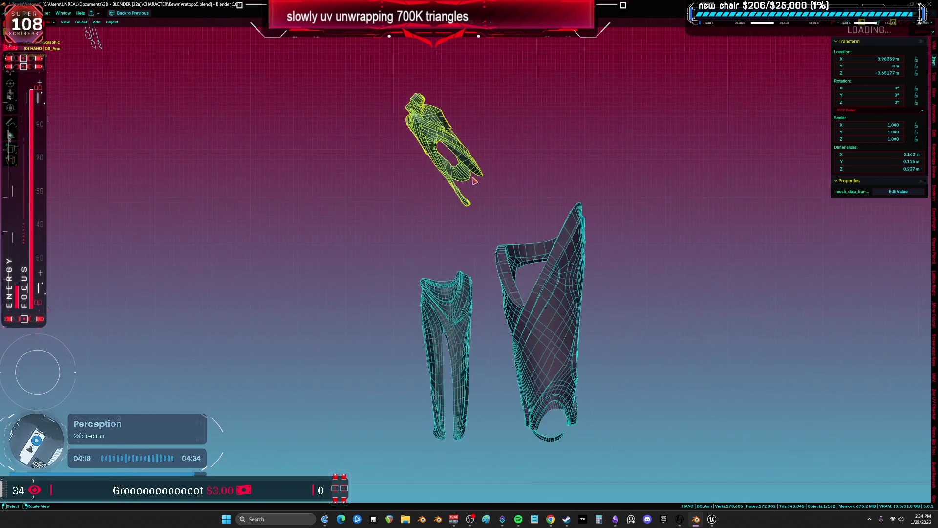
key(Tab)
key(KP_Divide)
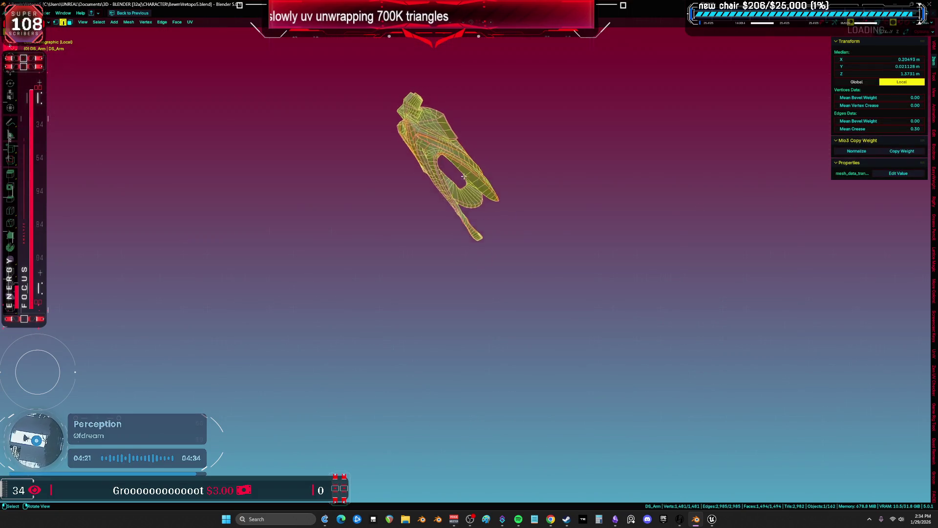
key(shift+F10)
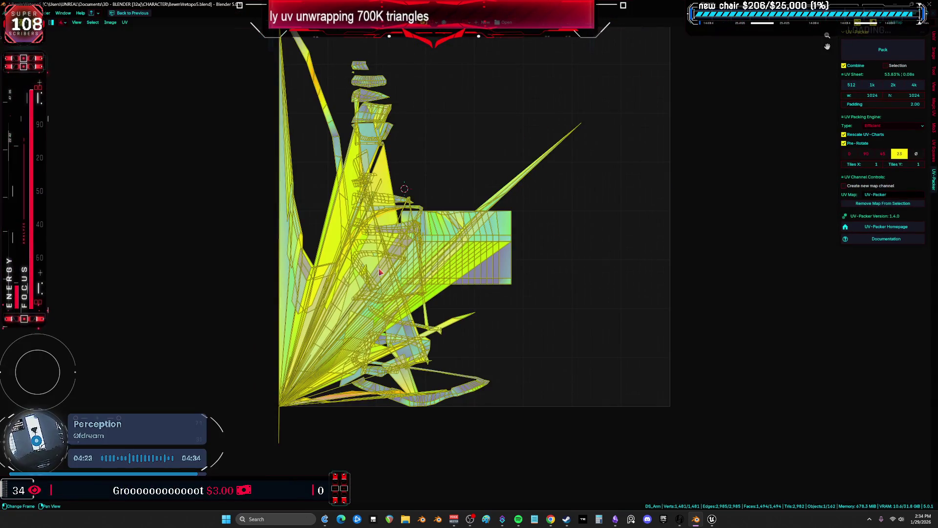
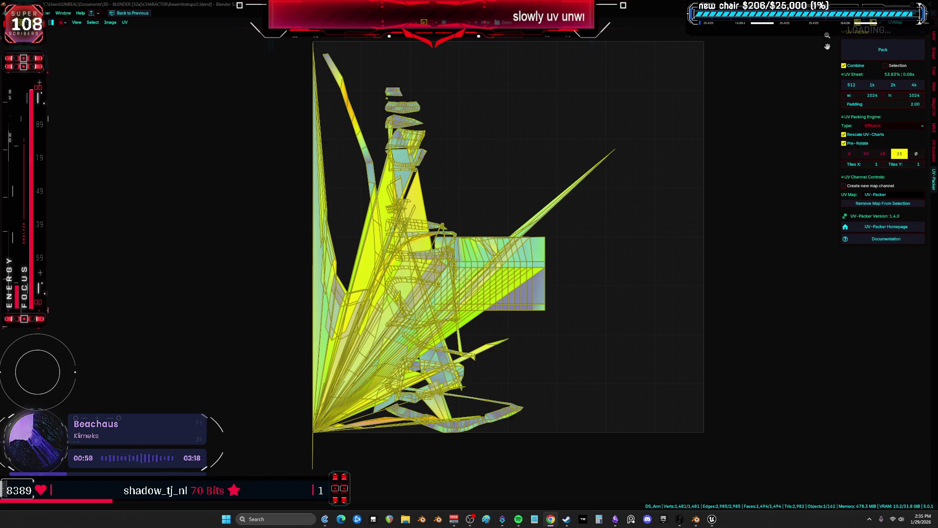
Leave the full-screen UV Editor and maximize the 3D Viewport, zoomed in on DS_Arm
scroll(441, 270, up, 3)
scroll(441, 271, down, 3)
key(ctrl+space)
mouse_move(367, 243)
middle_down()
mouse_move(299, 257)
mouse_move(635, 277)
mouse_move(478, 247)
mouse_move(463, 272)
mouse_move(585, 284)
mouse_move(429, 300)
mouse_move(396, 235)
mouse_move(364, 255)
mouse_move(373, 271)
mouse_move(379, 230)
middle_up()
key(ctrl+space)
scroll(310, 261, up, 5)
Select the edges bordering the dark band and the blue strip on DS_Arm
key(alt+a)
alt+click(372, 251)
scroll(362, 255, up, 3)
alt+shift+click(380, 230)
alt+shift+click(439, 187)
mouse_move(440, 188)
middle_down()
mouse_move(321, 243)
mouse_move(332, 206)
middle_up()
alt+shift+click(395, 186)
alt+shift+click(466, 208)
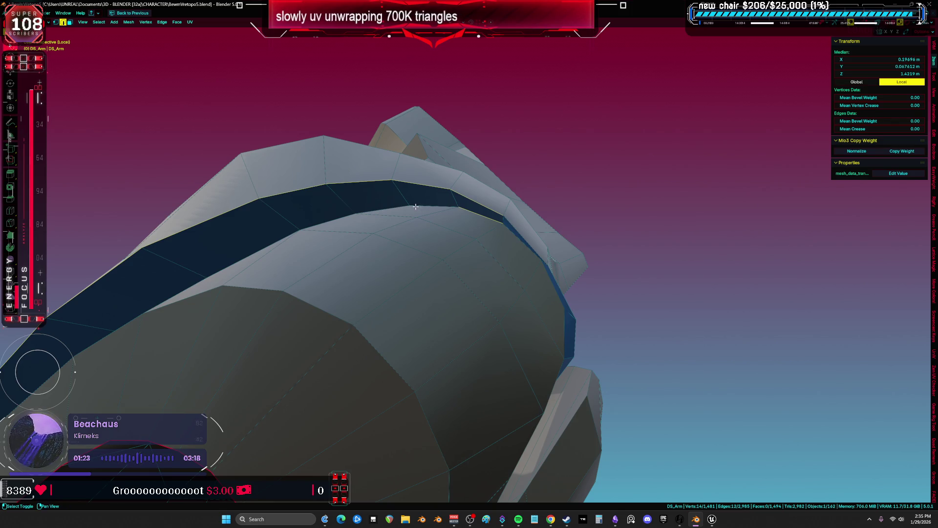
mouse_move(385, 204)
middle_down()
mouse_move(514, 234)
mouse_move(497, 237)
middle_up()
alt+shift+click(431, 209)
alt+shift+click(430, 218)
alt+shift+click(489, 248)
ctrl+click(355, 309)
mouse_move(355, 309)
middle_down()
mouse_move(347, 278)
mouse_move(341, 305)
mouse_move(379, 271)
middle_up()
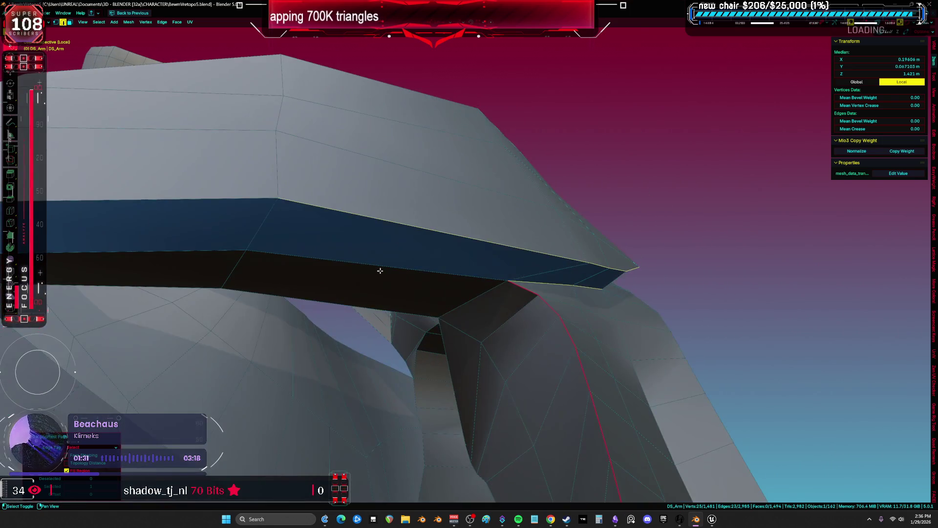
shift+click(207, 253)
shift+click(318, 217)
shift+click(209, 220)
mouse_move(210, 220)
middle_down()
mouse_move(497, 235)
mouse_move(575, 253)
middle_up()
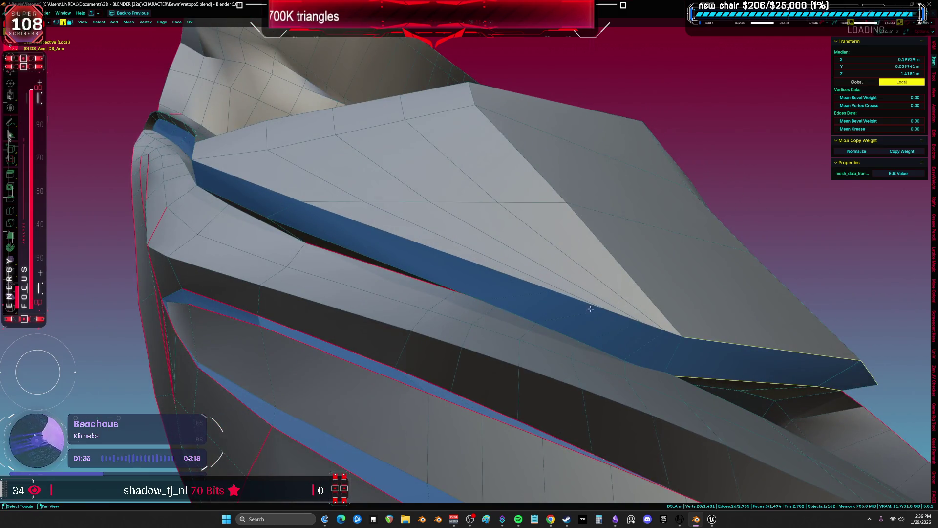
middle_drag(569, 311, 424, 267)
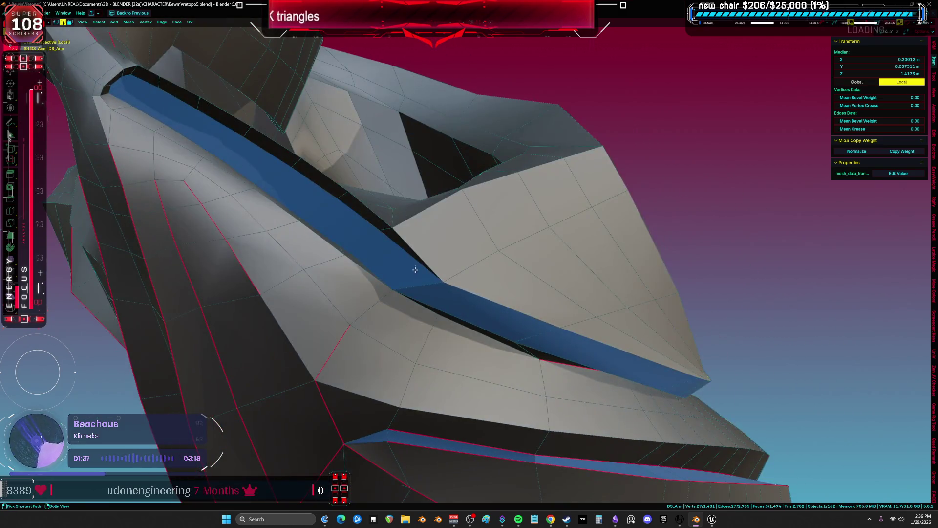
ctrl+shift+click(478, 292)
Deselect the stray faces and edges, then mark the strip border edges as seams
middle_drag(478, 291, 630, 268)
ctrl+right_drag(633, 270, 486, 279)
ctrl+right_drag(515, 210, 357, 204)
mouse_move(301, 147)
ctrl+right_down()
mouse_move(266, 198)
mouse_move(455, 264)
mouse_move(611, 151)
mouse_move(303, 135)
ctrl+right_up()
mouse_move(507, 195)
ctrl+right_down()
mouse_move(418, 129)
mouse_move(220, 162)
mouse_move(411, 180)
ctrl+right_up()
ctrl+right_drag(323, 230, 504, 267)
scroll(504, 266, up, 8)
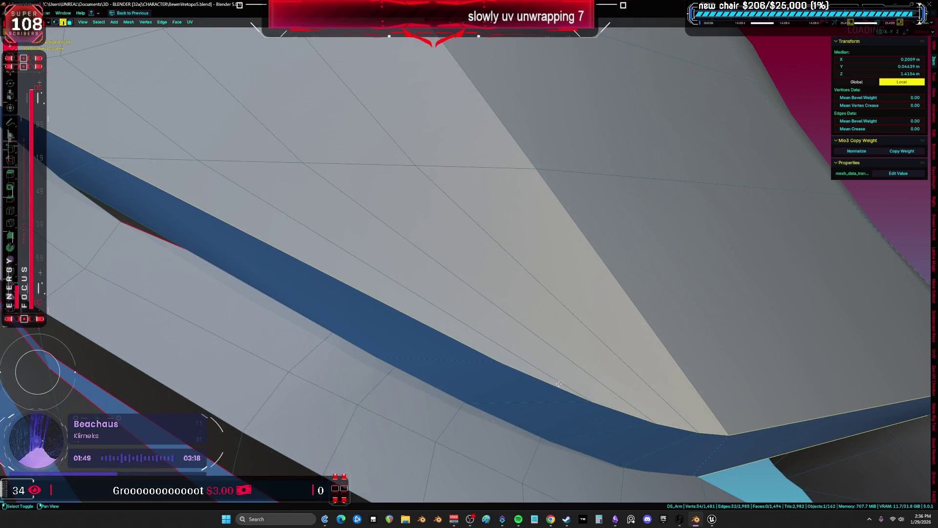
shift+middle_drag(556, 383, 511, 320)
right_click(511, 323)
click(511, 325)
Start a new border-edge selection, using wireframe view to reach hidden edges
key(alt+a)
click(595, 366)
middle_drag(595, 367, 538, 350)
key(z)
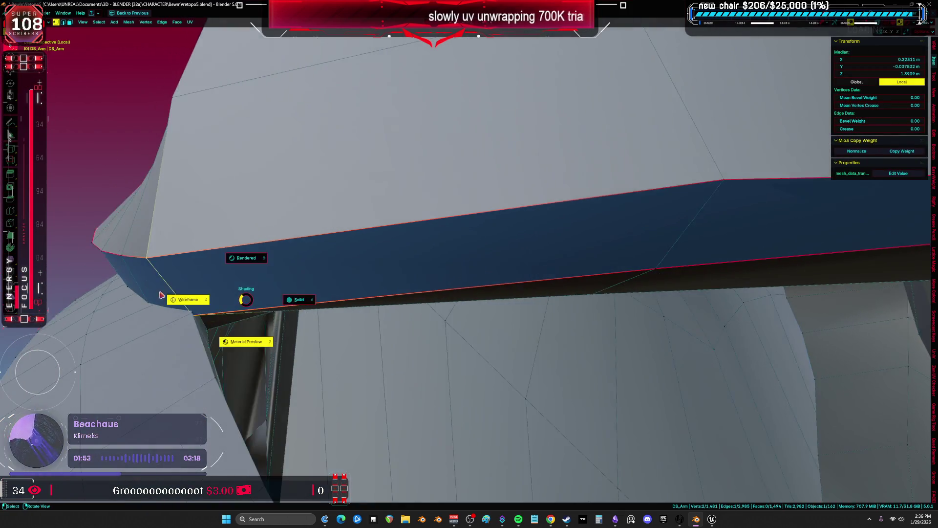
click(161, 295)
mouse_move(166, 298)
middle_down()
mouse_move(361, 310)
mouse_move(383, 357)
mouse_move(523, 383)
mouse_move(358, 200)
middle_up()
click(243, 310)
key(shift+z)
Extend the selection along the strip border and mark those edges as seams
shift+click(389, 310)
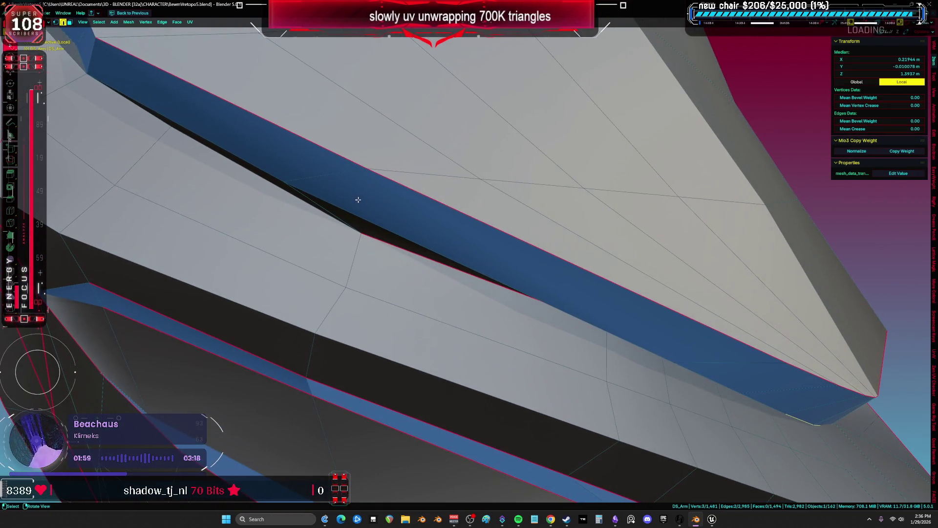
ctrl+click(271, 174)
mouse_move(271, 174)
middle_down()
mouse_move(394, 257)
mouse_move(443, 324)
mouse_move(291, 246)
middle_up()
shift+click(443, 325)
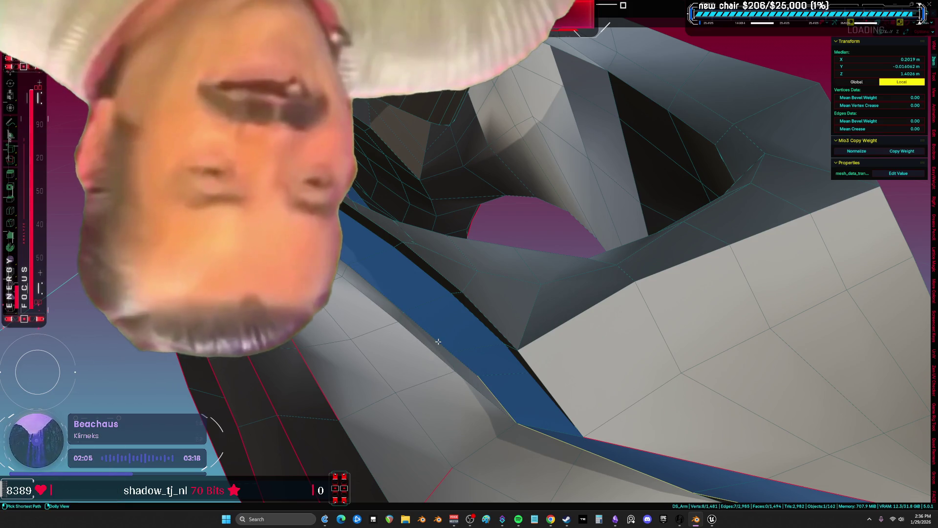
shift+click(390, 304)
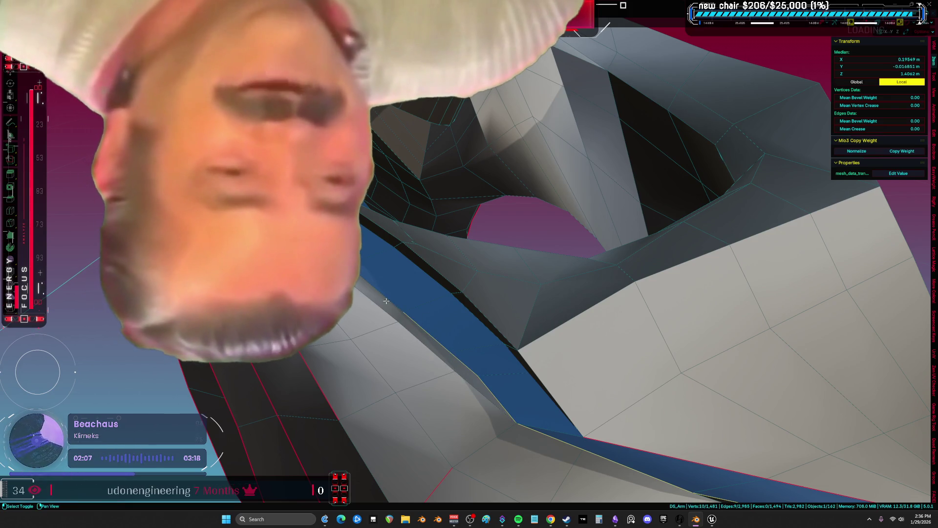
shift+click(264, 212)
shift+middle_drag(218, 185, 363, 320)
right_click(341, 358)
click(341, 356)
Select the shortest path along the blue border and mark it as a seam
mouse_move(340, 357)
middle_down()
mouse_move(316, 243)
mouse_move(707, 202)
middle_up()
click(708, 201)
ctrl+click(638, 161)
middle_drag(638, 163, 481, 272)
middle_drag(368, 170, 135, 260)
ctrl+click(136, 260)
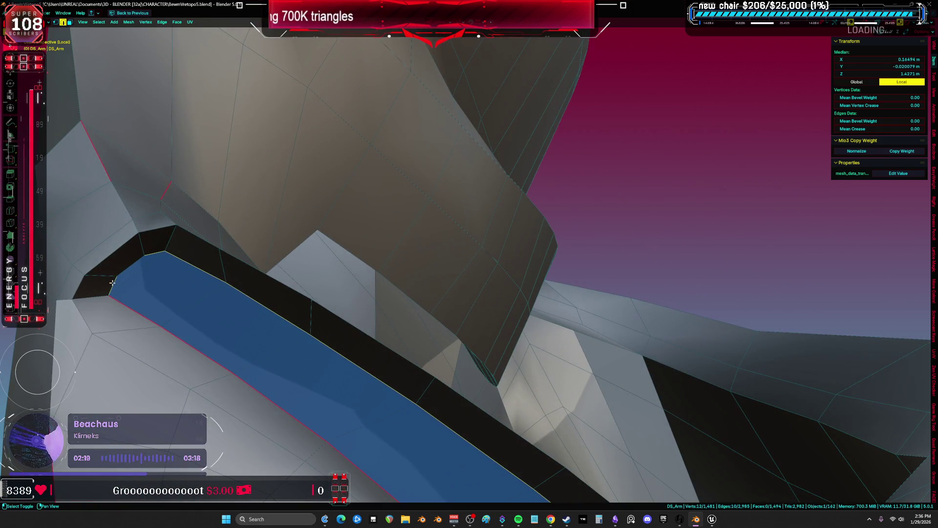
right_click(206, 281)
click(207, 281)
Select an edge ring and edges along the seam line, then select the whole mesh
mouse_move(207, 281)
middle_down()
mouse_move(371, 314)
mouse_move(366, 219)
mouse_move(318, 241)
middle_up()
ctrl+alt+click(269, 170)
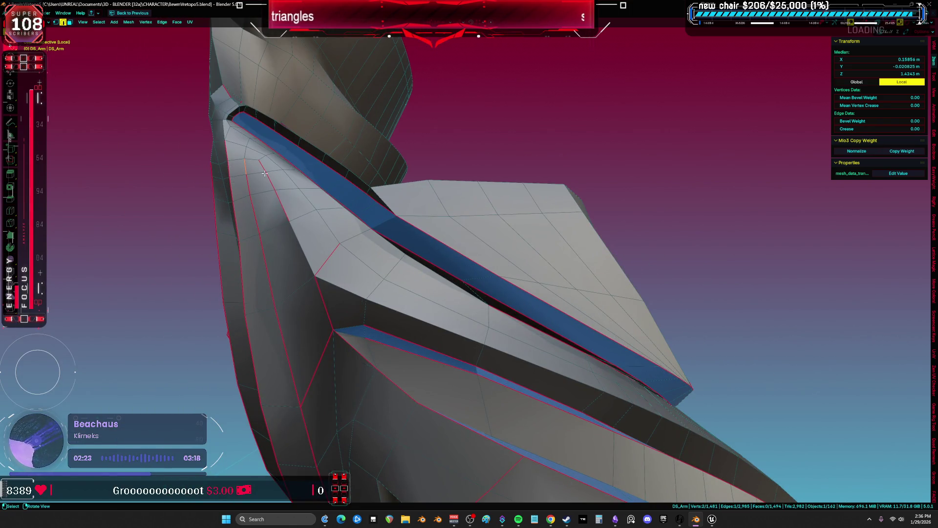
shift+drag(243, 211, 279, 209)
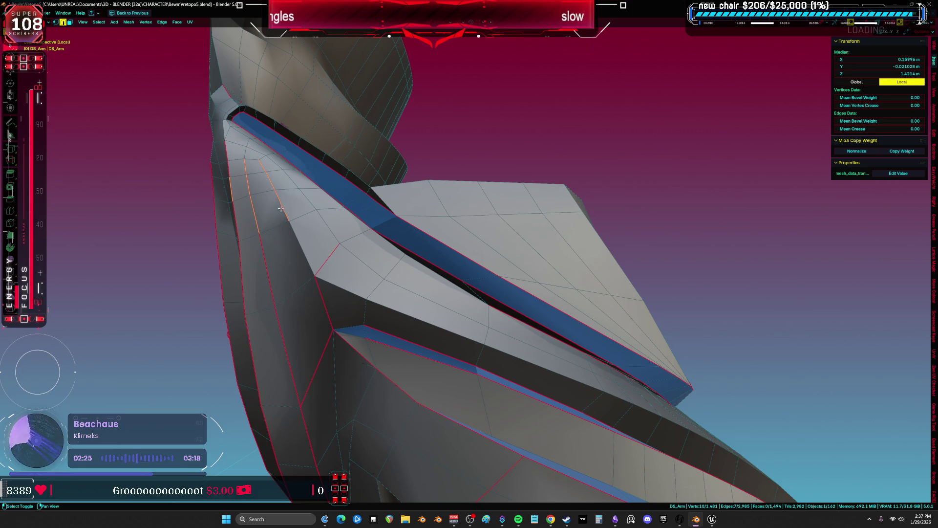
mouse_move(222, 188)
middle_down()
mouse_move(317, 207)
mouse_move(352, 185)
mouse_move(465, 181)
middle_up()
alt+shift+click(317, 208)
scroll(344, 197, up, 3)
alt+shift+click(344, 197)
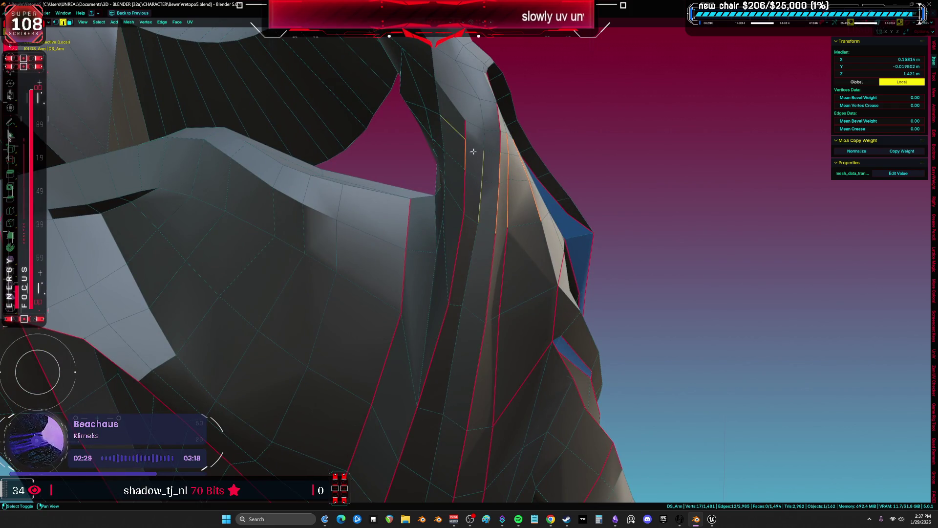
alt+shift+click(457, 215)
alt+shift+click(450, 310)
mouse_move(450, 310)
middle_down()
mouse_move(428, 226)
mouse_move(503, 310)
mouse_move(601, 281)
middle_up()
scroll(429, 225, down, 5)
key(a)
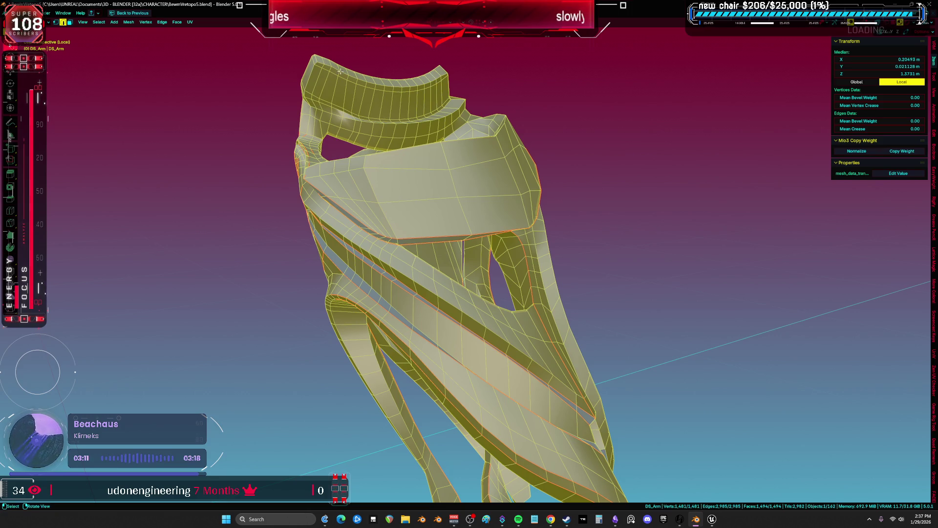
mouse_move(364, 259)
middle_down()
mouse_move(516, 319)
mouse_move(444, 242)
mouse_move(443, 156)
middle_up()
Mark two edge loops along the blue strip borders as seams
click(441, 289)
alt+click(489, 252)
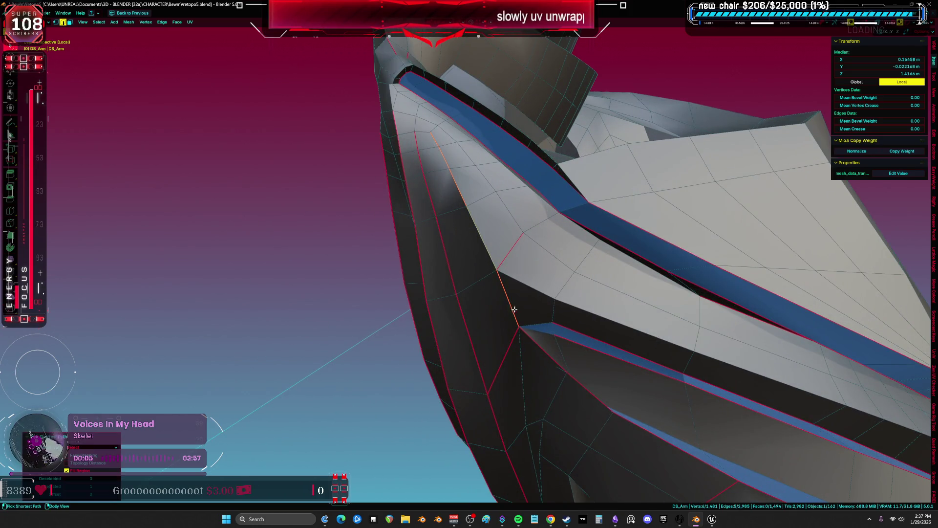
right_click(503, 304)
click(503, 306)
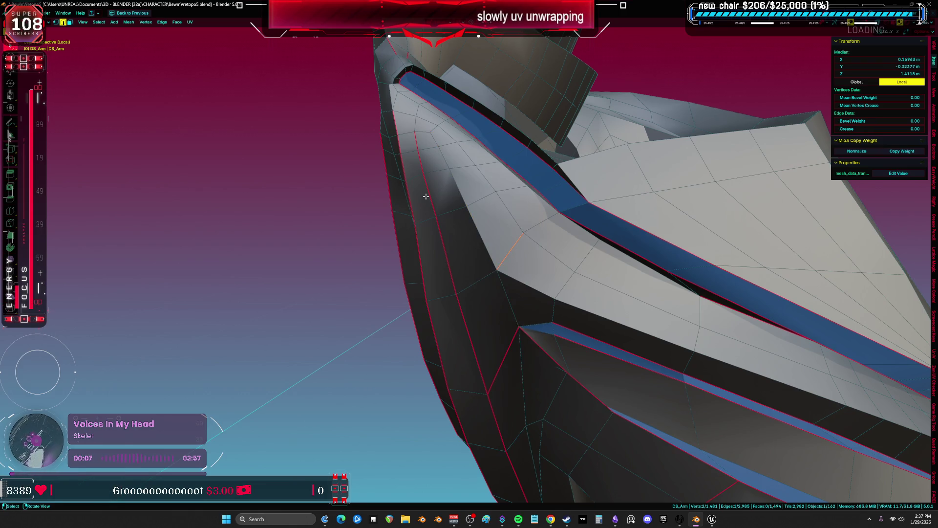
click(497, 352)
right_click(497, 353)
mouse_move(496, 353)
middle_down()
mouse_move(508, 329)
mouse_move(474, 299)
middle_up()
scroll(473, 300, up, 3)
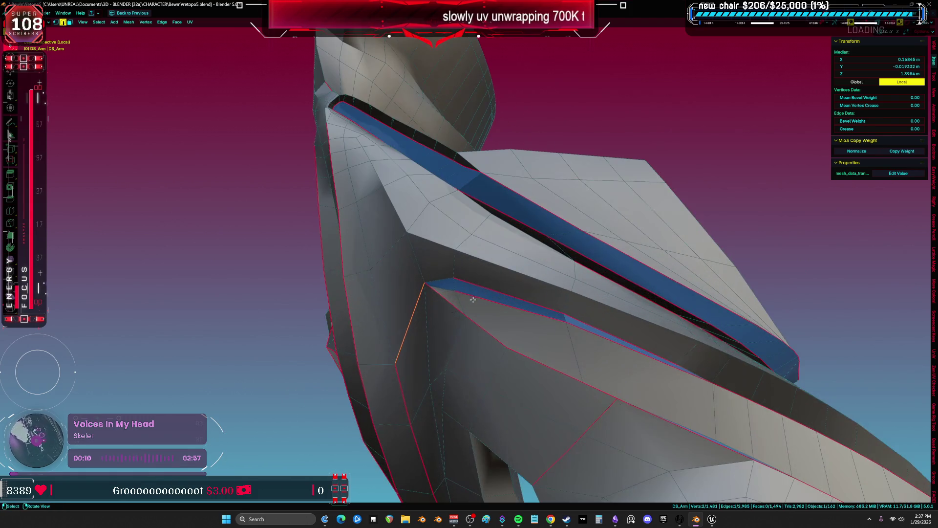
scroll(440, 284, up, 2)
right_click(443, 285)
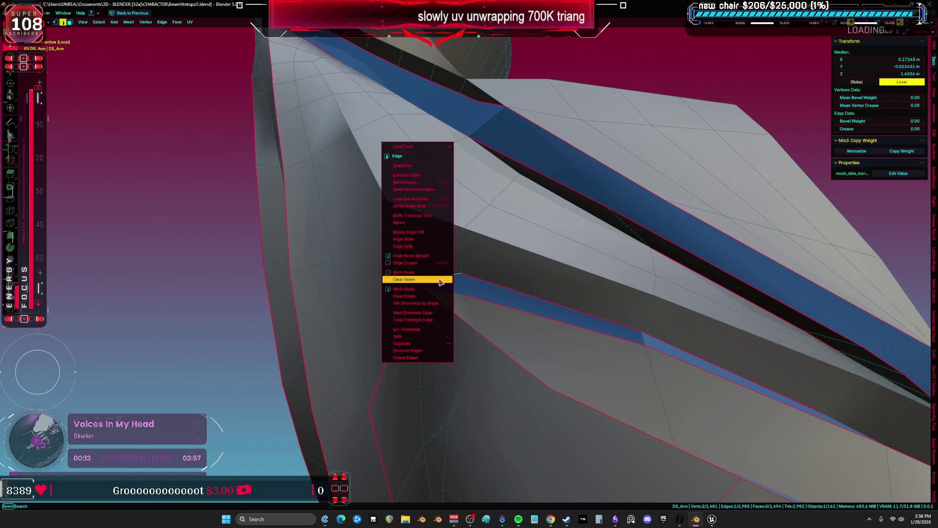
click(443, 285)
Select another full edge loop along the strip and mark it as a seam
scroll(443, 286, down, 4)
mouse_move(443, 286)
middle_down()
mouse_move(488, 268)
mouse_move(384, 268)
mouse_move(376, 243)
middle_up()
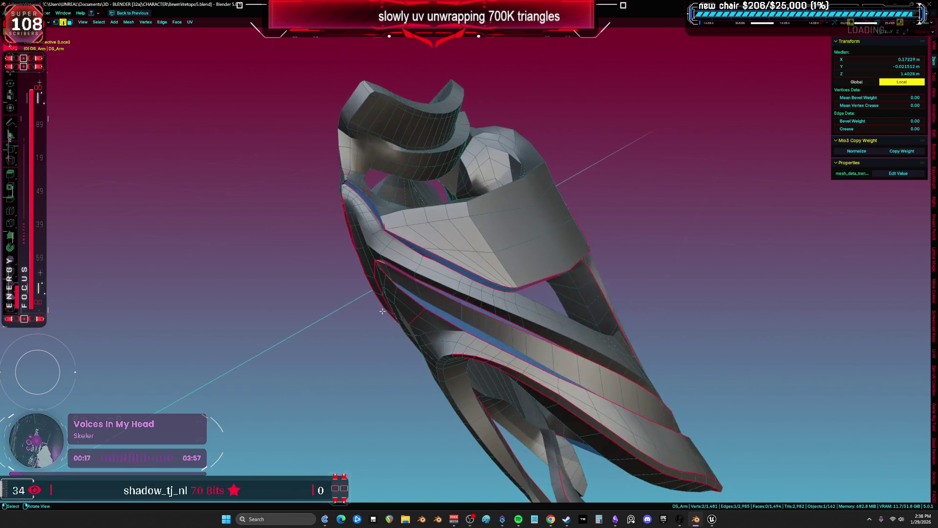
scroll(376, 243, up, 6)
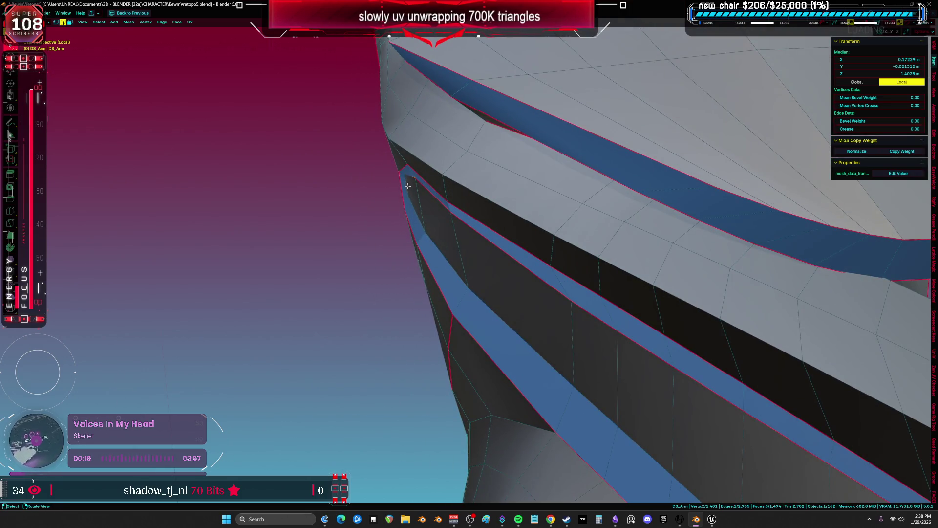
click(407, 186)
mouse_move(439, 247)
middle_down()
mouse_move(556, 295)
mouse_move(523, 264)
mouse_move(487, 262)
mouse_move(504, 284)
mouse_move(494, 308)
mouse_move(518, 335)
mouse_move(432, 317)
mouse_move(421, 302)
mouse_move(400, 318)
middle_up()
shift+click(524, 264)
shift+click(432, 316)
alt+shift+click(432, 316)
key(ctrl+e)
click(400, 321)
key(ctrl+e)
click(391, 332)
Select two more strip-border edges and a single edge, opening the Edge menu for each
click(462, 359)
mouse_move(452, 350)
middle_down()
mouse_move(466, 330)
mouse_move(475, 244)
middle_up()
shift+click(466, 331)
key(ctrl+e)
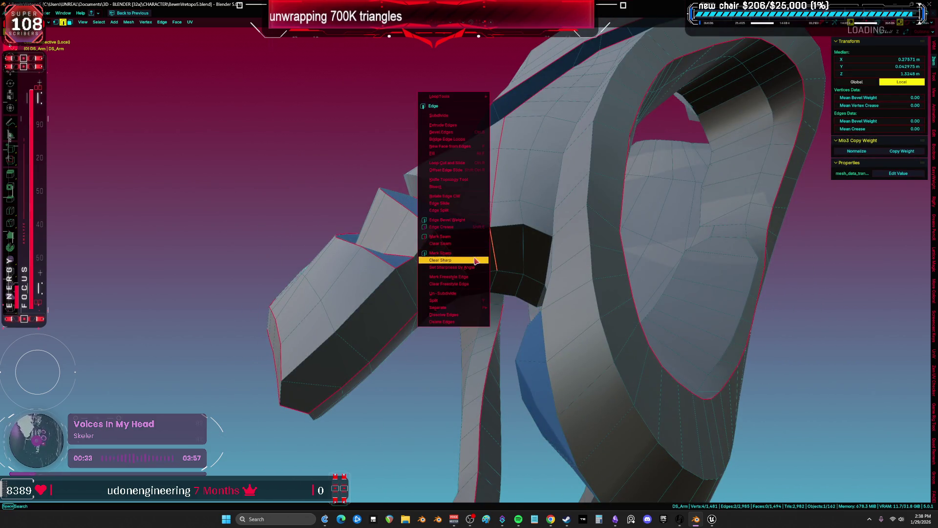
click(477, 259)
key(ctrl+e)
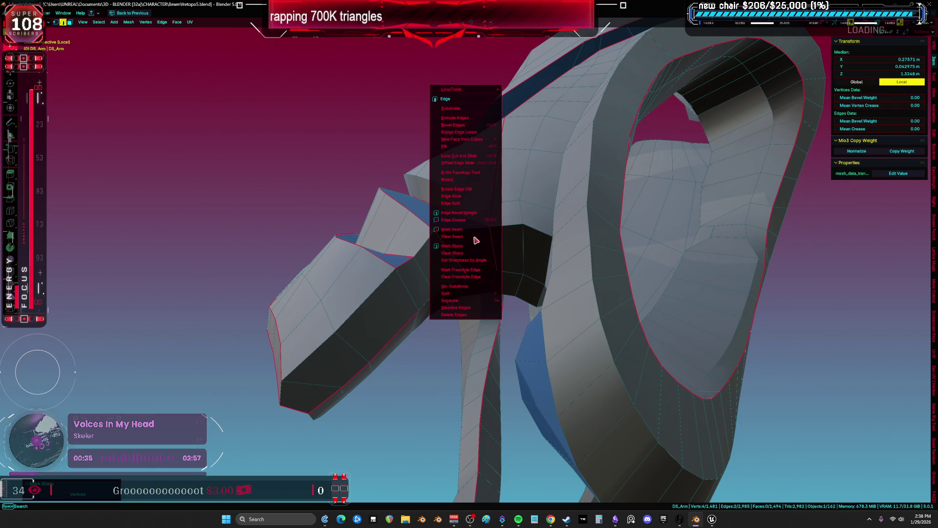
click(465, 236)
click(502, 235)
mouse_move(503, 235)
middle_down()
mouse_move(537, 297)
mouse_move(476, 269)
mouse_move(511, 245)
middle_up()
key(ctrl+e)
click(477, 269)
Select the shortest edge paths along another blue strip border of DS_Arm
shift+click(511, 245)
mouse_move(563, 297)
middle_down()
mouse_move(416, 289)
mouse_move(450, 269)
mouse_move(389, 277)
middle_up()
alt+shift+click(416, 288)
ctrl+click(345, 322)
ctrl+click(333, 325)
middle_drag(333, 324, 400, 208)
ctrl+click(430, 179)
mouse_move(324, 260)
middle_down()
mouse_move(409, 241)
mouse_move(489, 315)
mouse_move(562, 302)
middle_up()
ctrl+click(539, 340)
mouse_move(523, 271)
middle_down()
mouse_move(525, 204)
mouse_move(434, 319)
mouse_move(373, 224)
mouse_move(429, 401)
mouse_move(396, 277)
middle_up()
ctrl+click(510, 213)
ctrl+click(433, 319)
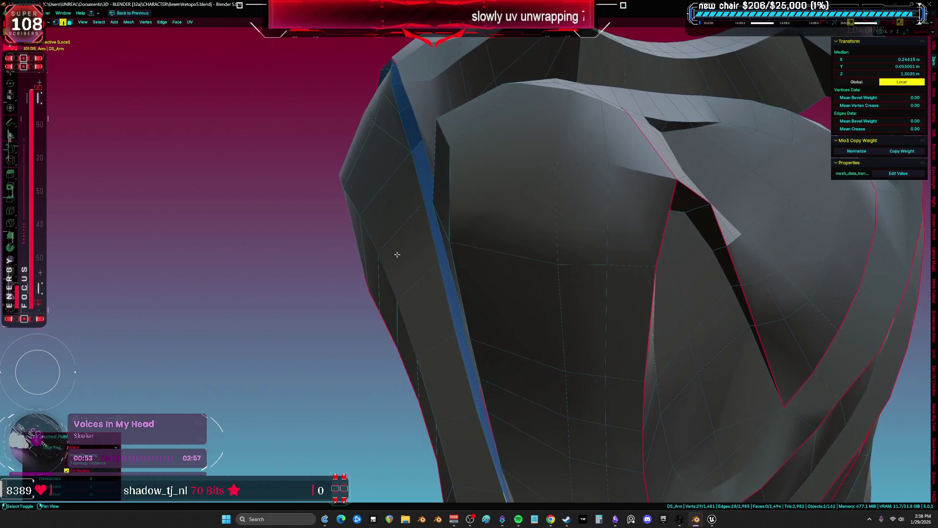
Add the remaining strip edges, check them in wireframe, and mark the selection as seams
mouse_move(408, 134)
middle_down()
mouse_move(394, 342)
mouse_move(457, 329)
mouse_move(295, 275)
mouse_move(328, 301)
mouse_move(413, 123)
middle_up()
shift+click(395, 343)
shift+click(395, 342)
shift+click(334, 303)
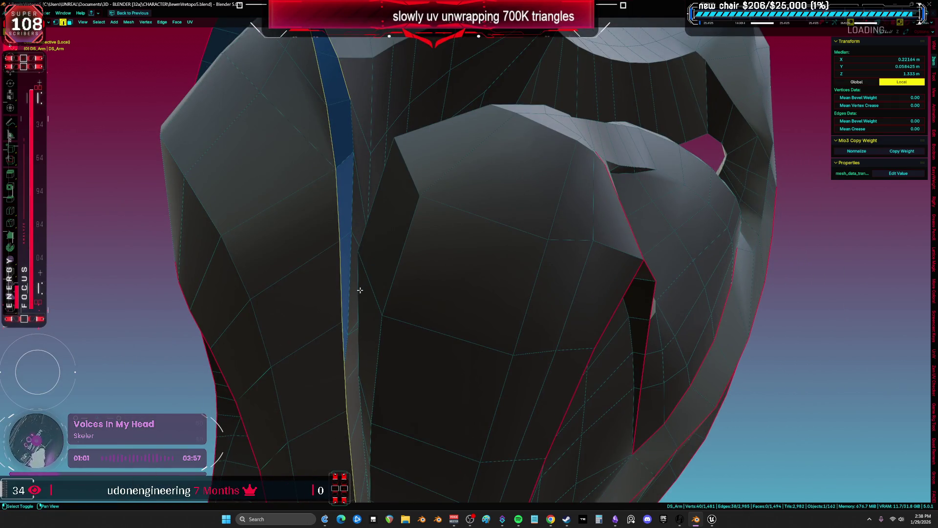
ctrl+click(430, 398)
mouse_move(430, 398)
middle_down()
mouse_move(379, 212)
mouse_move(447, 306)
mouse_move(450, 210)
mouse_move(415, 252)
mouse_move(410, 193)
mouse_move(419, 322)
mouse_move(433, 322)
middle_up()
key(z)
click(369, 251)
mouse_move(368, 251)
middle_down()
mouse_move(352, 193)
mouse_move(349, 297)
middle_up()
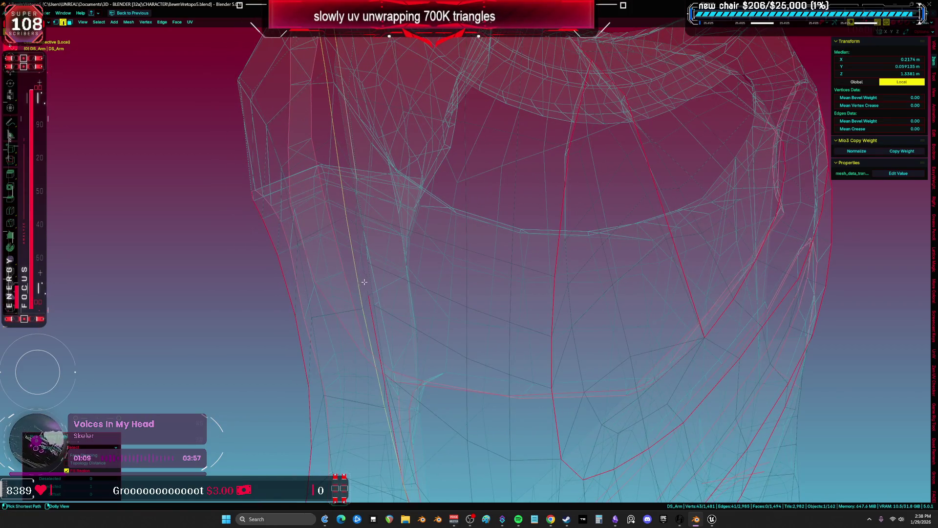
key(shift+z)
right_click(343, 254)
click(336, 258)
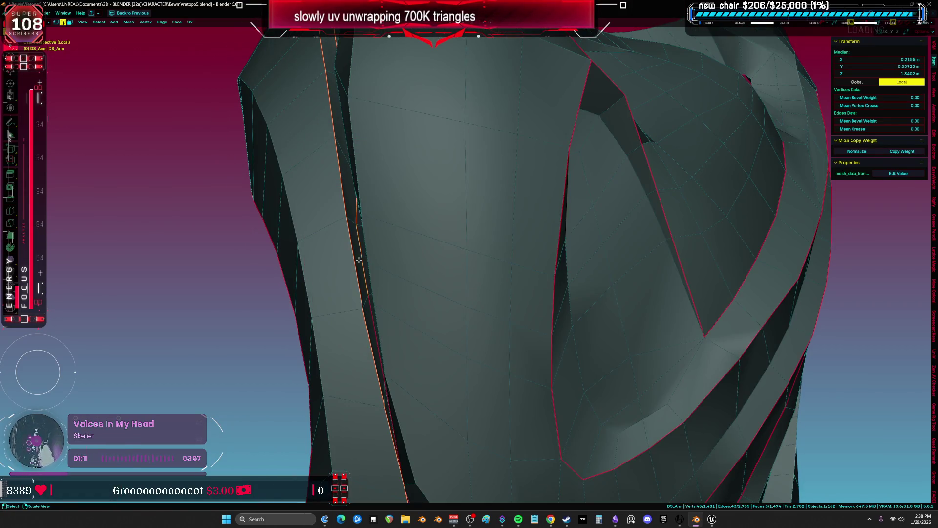
Select and check individual edges on the underside of the arm through the edge menu
scroll(360, 340, down, 6)
mouse_move(360, 339)
middle_down()
mouse_move(425, 274)
mouse_move(446, 287)
mouse_move(366, 239)
mouse_move(456, 215)
mouse_move(453, 208)
mouse_move(429, 209)
mouse_move(444, 248)
mouse_move(477, 254)
mouse_move(488, 224)
mouse_move(549, 224)
mouse_move(565, 202)
mouse_move(565, 227)
middle_up()
click(566, 228)
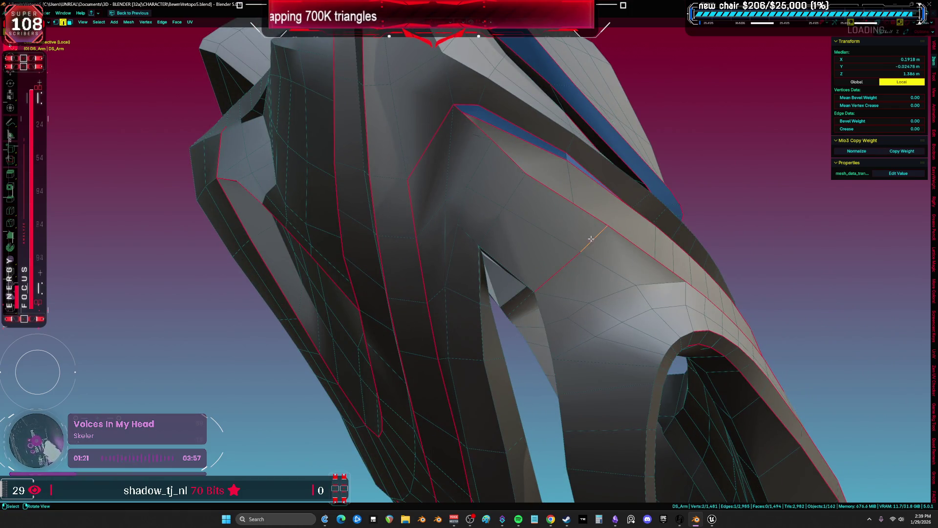
right_click(566, 270)
click(723, 209)
mouse_move(723, 209)
middle_down()
mouse_move(739, 184)
mouse_move(652, 180)
middle_up()
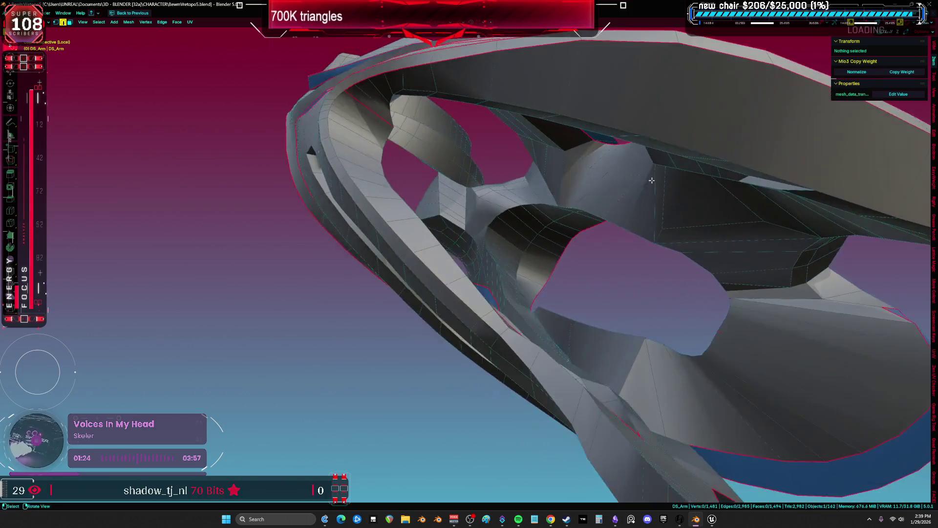
click(352, 101)
right_click(359, 101)
click(344, 149)
Select a few more candidate edges and loops and bring up the Edge menu on them
click(384, 149)
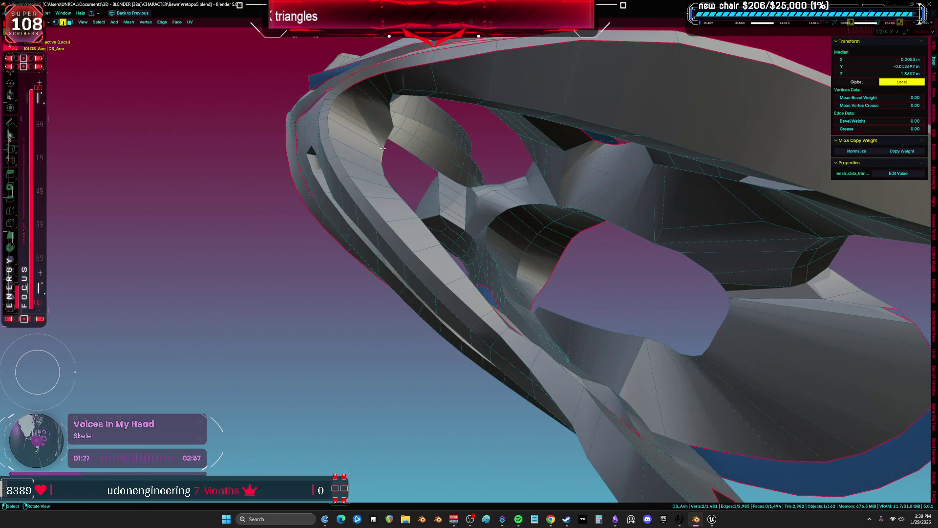
alt+click(327, 131)
scroll(326, 131, down, 5)
mouse_move(327, 131)
middle_down()
mouse_move(506, 306)
mouse_move(580, 264)
mouse_move(526, 288)
mouse_move(446, 352)
mouse_move(484, 267)
middle_up()
click(567, 274)
click(447, 352)
click(444, 381)
key(ctrl+e)
click(545, 198)
Select the entire DS_Arm mesh to review its seams
click(671, 174)
scroll(531, 266, up, 3)
middle_drag(531, 266, 412, 251)
click(358, 267)
key(a)
mouse_move(519, 265)
middle_down()
mouse_move(382, 292)
mouse_move(479, 245)
mouse_move(406, 270)
mouse_move(631, 237)
mouse_move(465, 291)
mouse_move(496, 280)
middle_up()
Turn off X-ray and clear the seam from a stray edge
key(alt+z)
key(alt+a)
click(405, 270)
right_click(407, 272)
click(405, 272)
click(517, 345)
mouse_move(517, 345)
middle_down()
mouse_move(402, 329)
mouse_move(413, 354)
mouse_move(498, 306)
mouse_move(422, 258)
mouse_move(482, 224)
mouse_move(534, 157)
mouse_move(519, 140)
mouse_move(489, 201)
mouse_move(471, 280)
mouse_move(418, 258)
mouse_move(512, 310)
middle_up()
scroll(577, 238, up, 3)
shift+click(549, 267)
shift+middle_drag(549, 266, 612, 240)
key(alt+z)
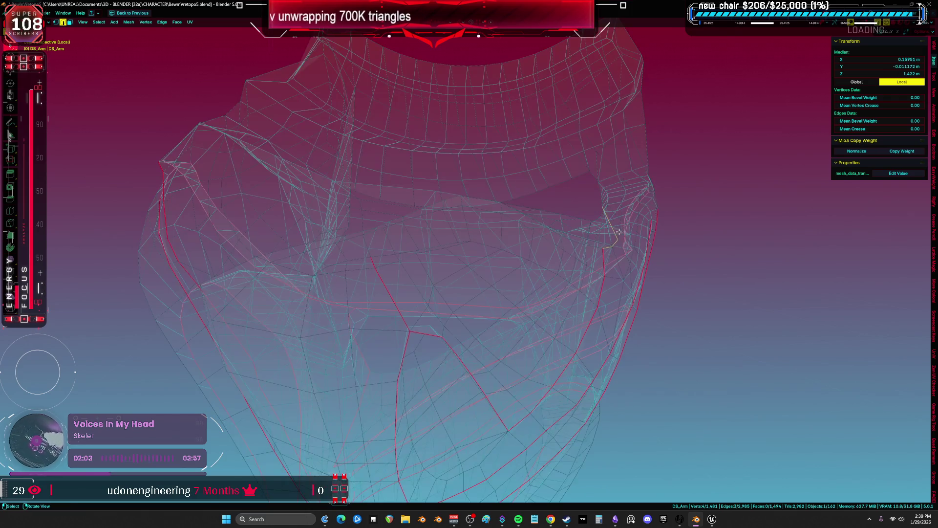
Select all of DS_Arm, unwrap it, and view the UV layout full screen
key(a)
scroll(448, 243, down, 4)
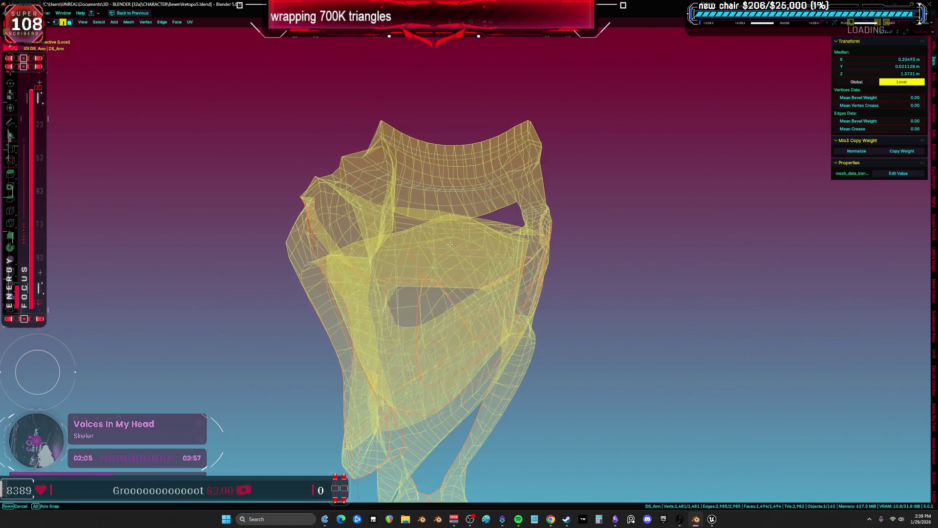
key(u)
click(452, 235)
key(shift+F10)
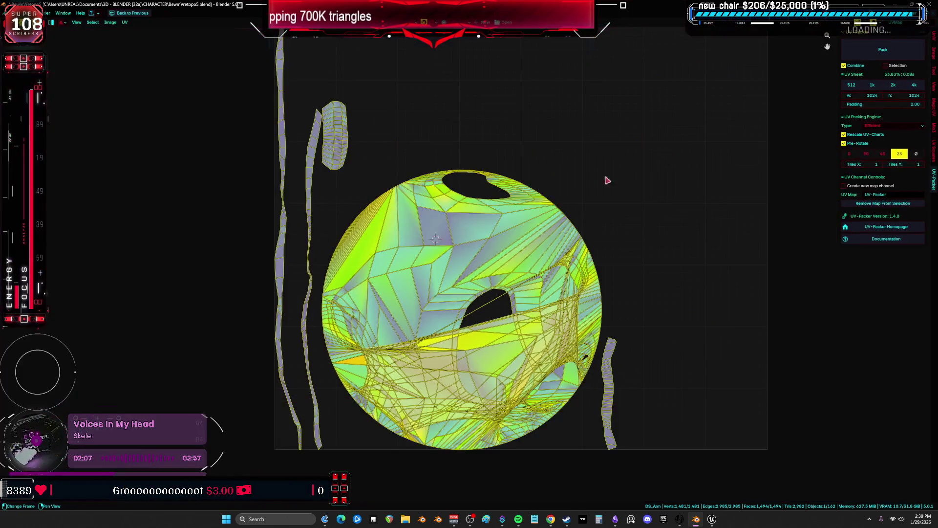
middle_drag(611, 216, 627, 243)
shift+right_click(616, 240)
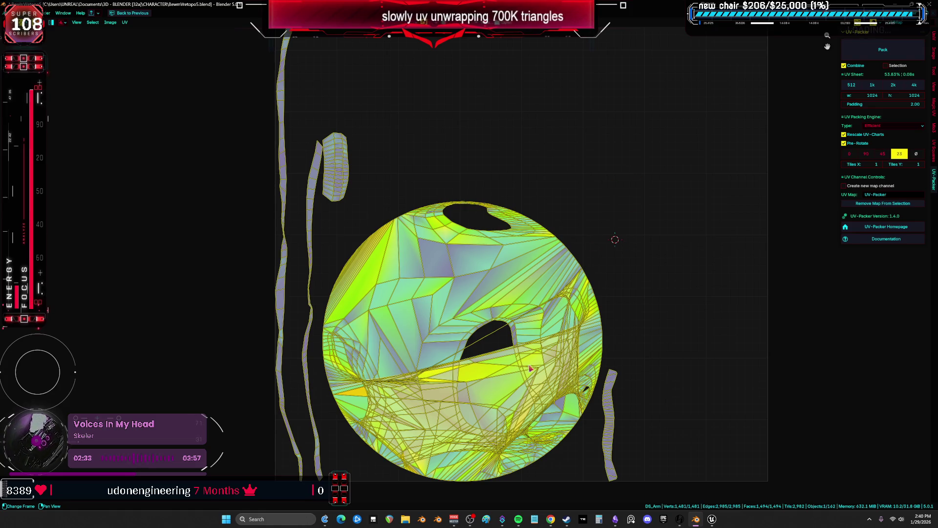
Return to the 3D view and pick faces on the arm
key(ctrl+space)
key(ctrl+space)
mouse_move(489, 274)
middle_down()
mouse_move(688, 260)
mouse_move(588, 269)
mouse_move(644, 276)
mouse_move(635, 269)
mouse_move(645, 262)
mouse_move(484, 256)
middle_up()
click(524, 276)
click(483, 255)
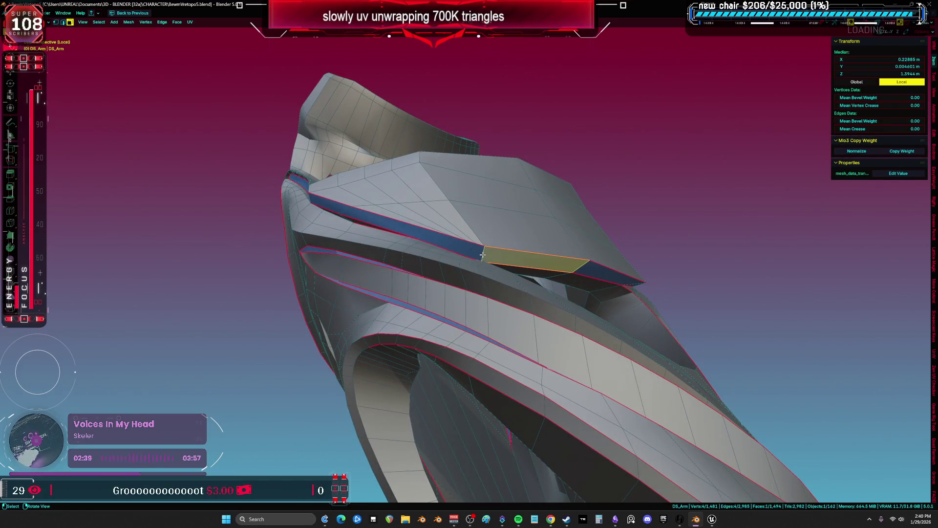
Linked-select the seam-bounded strip around a face to check the islands, then deselect
key(l)
key(l)
scroll(405, 305, down, 5)
mouse_move(405, 305)
middle_down()
mouse_move(404, 329)
mouse_move(390, 334)
mouse_move(380, 361)
mouse_move(304, 342)
mouse_move(501, 349)
mouse_move(469, 265)
mouse_move(441, 258)
mouse_move(541, 259)
middle_up()
key(a)
mouse_move(421, 291)
middle_down()
mouse_move(477, 266)
mouse_move(503, 279)
middle_up()
key(alt+a)
mouse_move(438, 273)
middle_down()
mouse_move(273, 293)
mouse_move(351, 310)
middle_up()
Switch to edge select and mark a single edge as a seam
key(2)
shift+click(351, 311)
right_click(379, 313)
click(498, 327)
mouse_move(499, 327)
middle_down()
mouse_move(585, 306)
mouse_move(597, 245)
middle_up()
Mark two edges on the lower ring loop as seams
shift+click(581, 184)
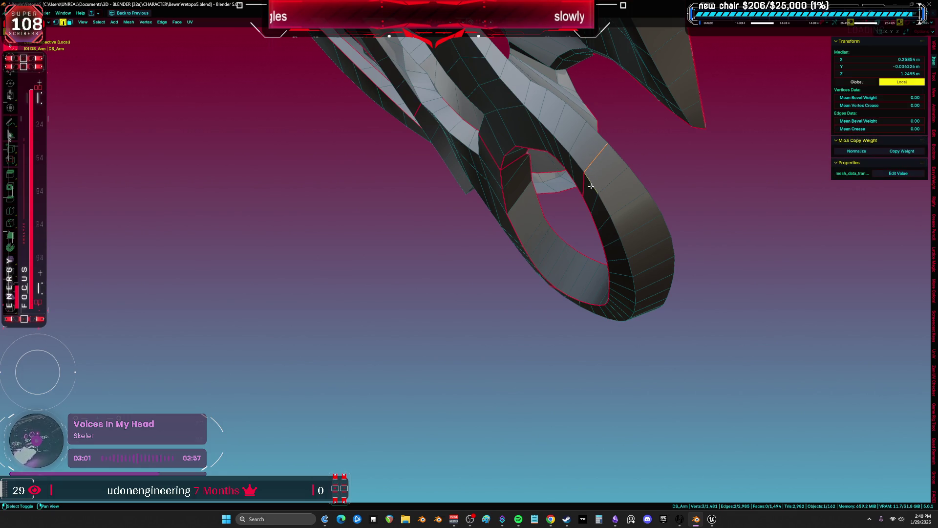
mouse_move(585, 182)
middle_down()
mouse_move(544, 199)
mouse_move(638, 167)
mouse_move(513, 249)
mouse_move(475, 304)
middle_up()
shift+click(624, 222)
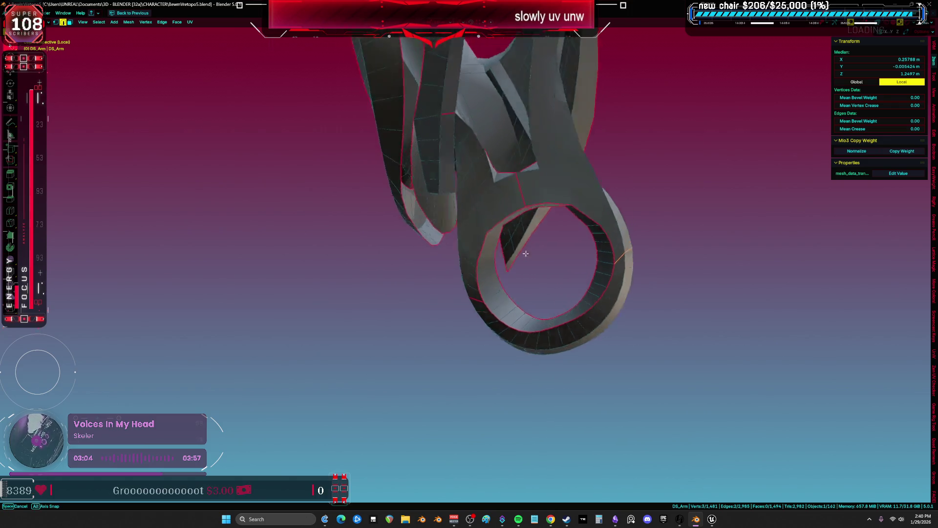
middle_drag(623, 223, 436, 304)
right_click(596, 325)
click(595, 325)
click(681, 335)
mouse_move(681, 335)
middle_down()
mouse_move(571, 377)
mouse_move(459, 221)
mouse_move(505, 227)
mouse_move(578, 268)
mouse_move(557, 262)
mouse_move(499, 340)
mouse_move(411, 314)
middle_up()
Return to solid shading and mark another edge as a seam
key(shift+z)
key(z)
click(445, 287)
mouse_move(445, 287)
middle_down()
mouse_move(448, 268)
mouse_move(433, 264)
mouse_move(458, 266)
mouse_move(435, 255)
mouse_move(482, 320)
mouse_move(384, 171)
mouse_move(356, 149)
mouse_move(388, 210)
mouse_move(478, 247)
mouse_move(430, 237)
mouse_move(408, 246)
mouse_move(385, 303)
mouse_move(366, 293)
mouse_move(503, 262)
mouse_move(455, 367)
mouse_move(540, 307)
middle_up()
ctrl+click(435, 255)
click(428, 253)
Select the edges around the central opening and mark them as seams
alt+click(356, 289)
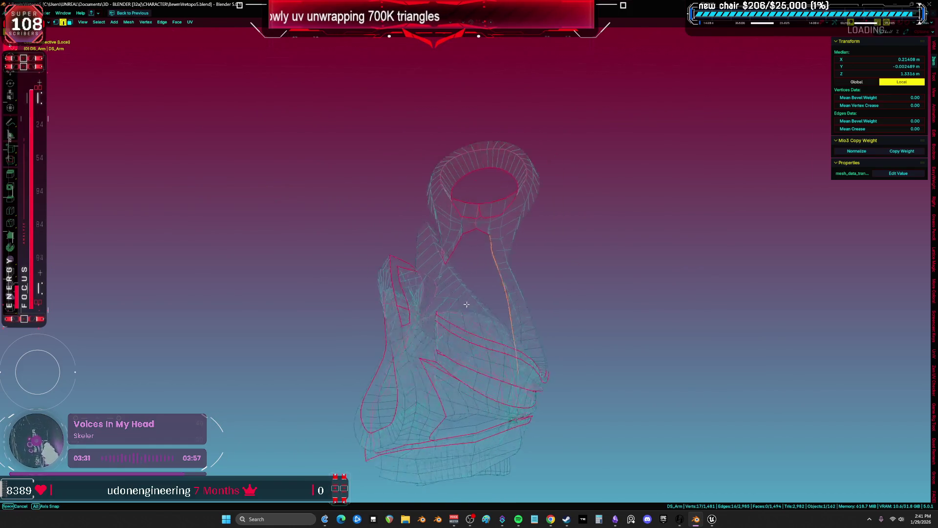
mouse_move(425, 265)
middle_down()
mouse_move(371, 255)
mouse_move(440, 199)
mouse_move(436, 176)
mouse_move(446, 268)
middle_up()
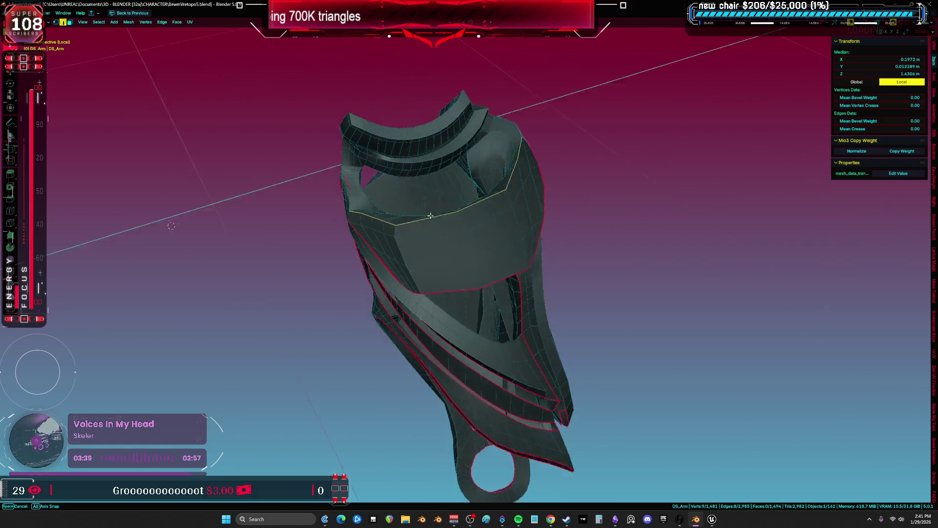
middle_drag(429, 215, 497, 210)
scroll(496, 223, up, 5)
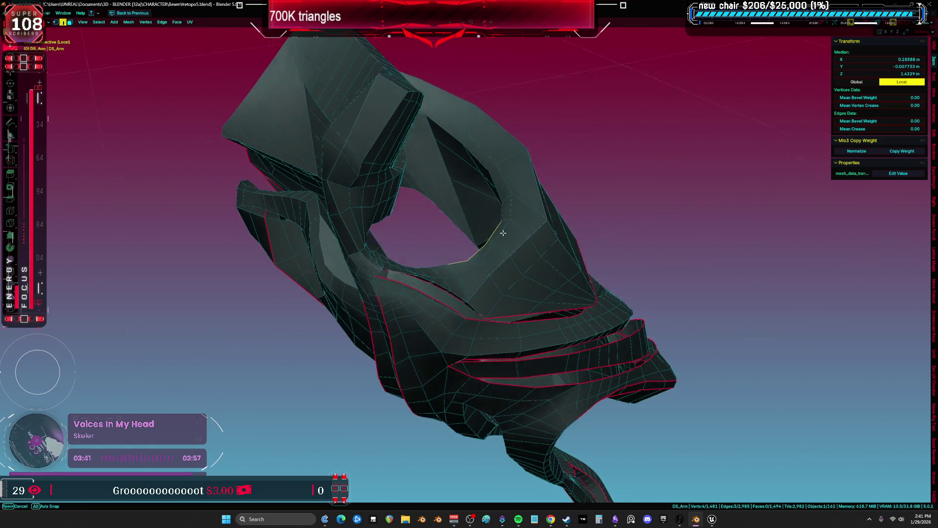
alt+click(505, 256)
mouse_move(493, 220)
middle_down()
mouse_move(461, 226)
mouse_move(457, 264)
mouse_move(432, 235)
mouse_move(482, 265)
middle_up()
scroll(486, 288, up, 3)
mouse_move(488, 304)
middle_down()
mouse_move(517, 274)
mouse_move(468, 298)
mouse_move(638, 241)
middle_up()
click(527, 296)
Select the whole mesh and unwrap it with Follow Active Quads
scroll(528, 296, down, 10)
key(a)
click(468, 297)
scroll(467, 239, up, 3)
Mark another edge loop on the arm as a seam
alt+click(357, 210)
scroll(357, 210, down, 5)
middle_drag(357, 210, 344, 221)
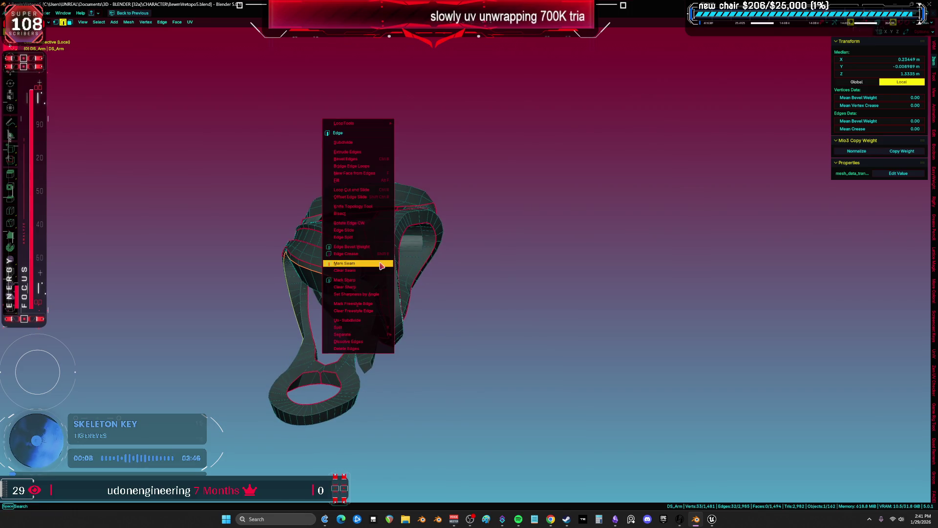
middle_drag(419, 283, 376, 287)
scroll(375, 288, up, 6)
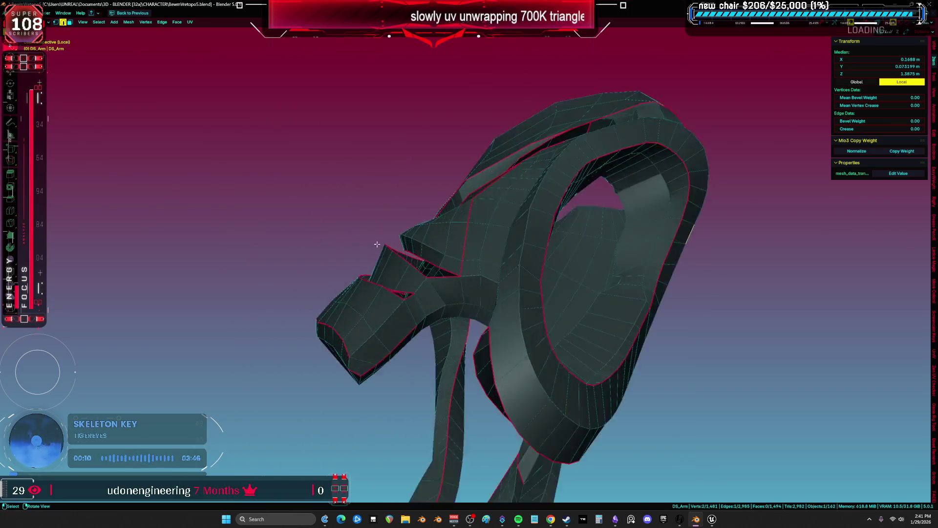
click(388, 292)
click(304, 205)
mouse_move(303, 205)
middle_down()
mouse_move(303, 226)
mouse_move(429, 280)
mouse_move(440, 315)
mouse_move(454, 318)
mouse_move(507, 290)
mouse_move(551, 345)
mouse_move(555, 383)
middle_up()
alt+click(430, 328)
Mark the remaining selected edges on the arm as seams
shift+click(548, 307)
right_click(549, 385)
click(550, 386)
click(656, 336)
middle_drag(656, 335, 631, 329)
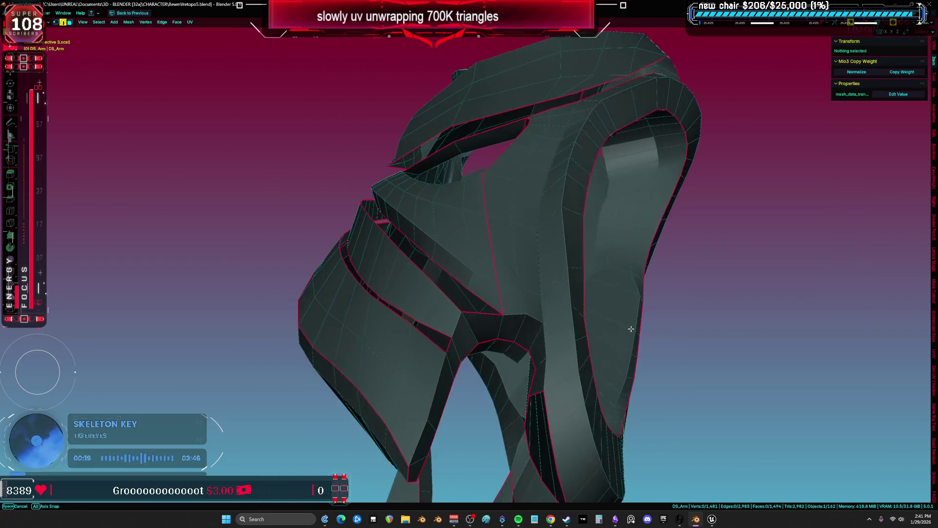
alt+click(477, 332)
right_click(477, 332)
click(477, 330)
click(706, 289)
mouse_move(706, 289)
middle_down()
mouse_move(535, 302)
mouse_move(513, 268)
mouse_move(440, 278)
middle_up()
Unwrap the whole DS_Arm mesh with Minimum Stretch and view the UVs full screen
key(a)
key(u)
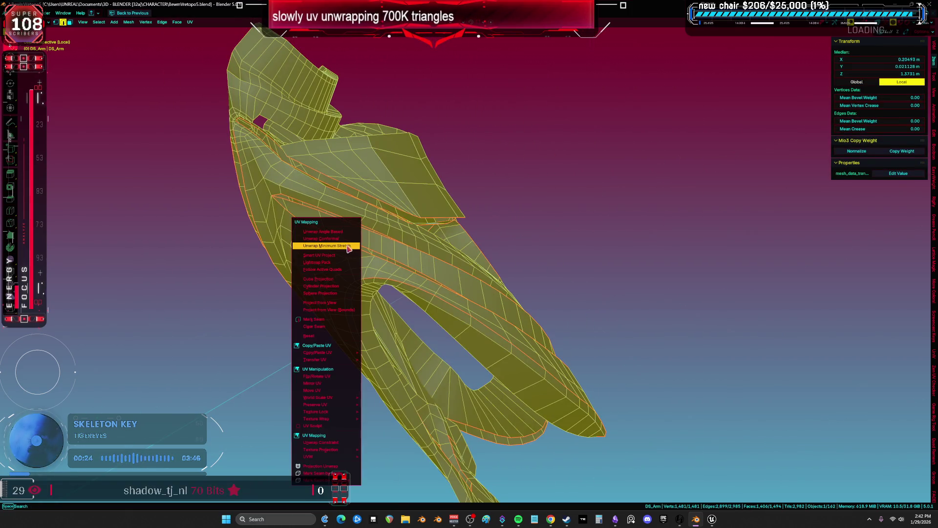
click(349, 248)
key(shift+F10)
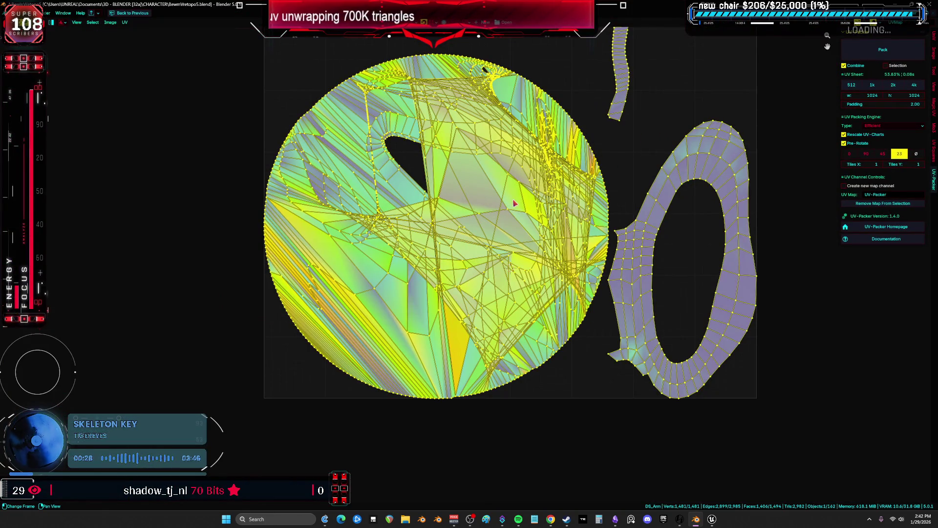
key(ctrl+space)
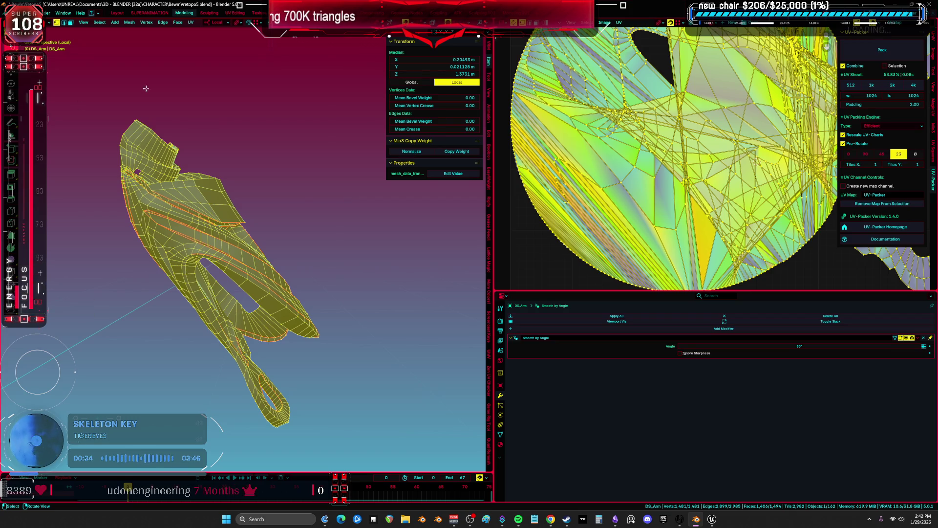
Look through the UV menu, then return to a full-screen 3D view with all selected
click(192, 22)
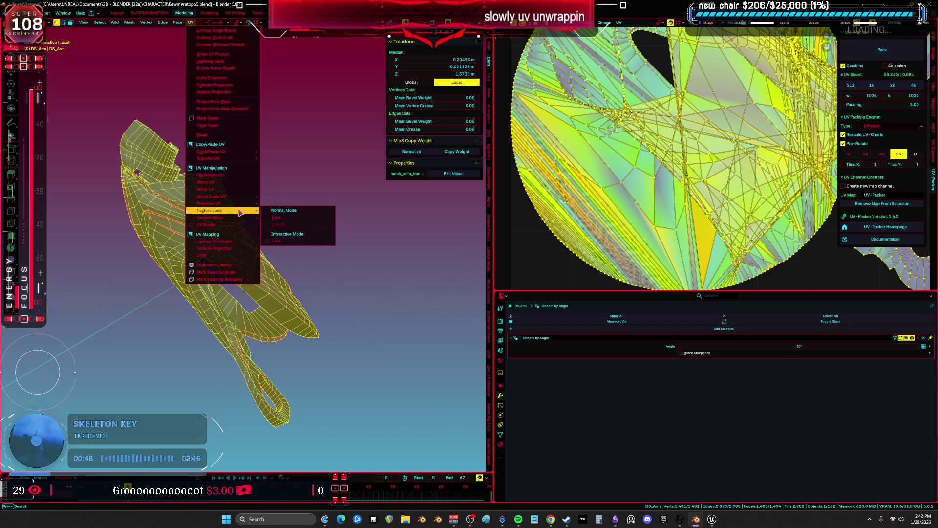
mouse_move(245, 206)
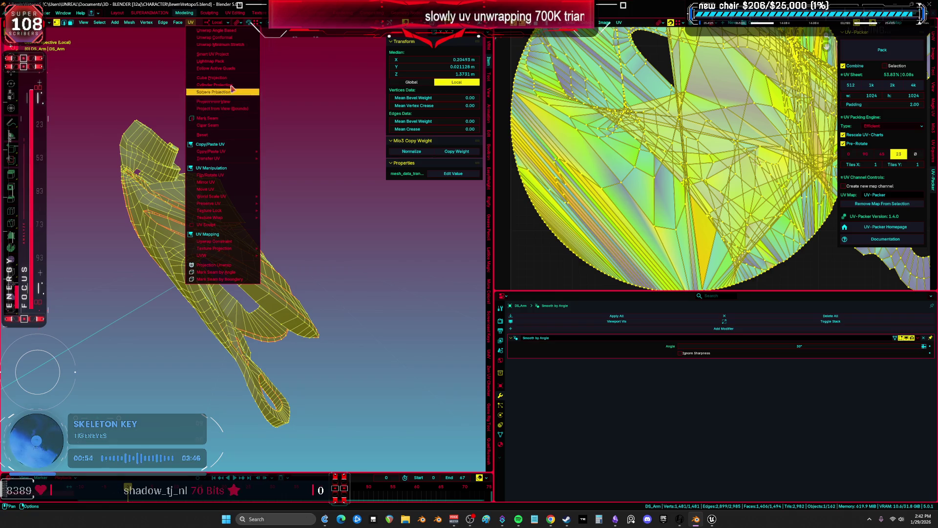
mouse_move(272, 122)
middle_down()
mouse_move(234, 172)
mouse_move(215, 179)
mouse_move(478, 236)
mouse_move(438, 216)
middle_up()
key(ctrl+space)
key(alt+a)
key(a)
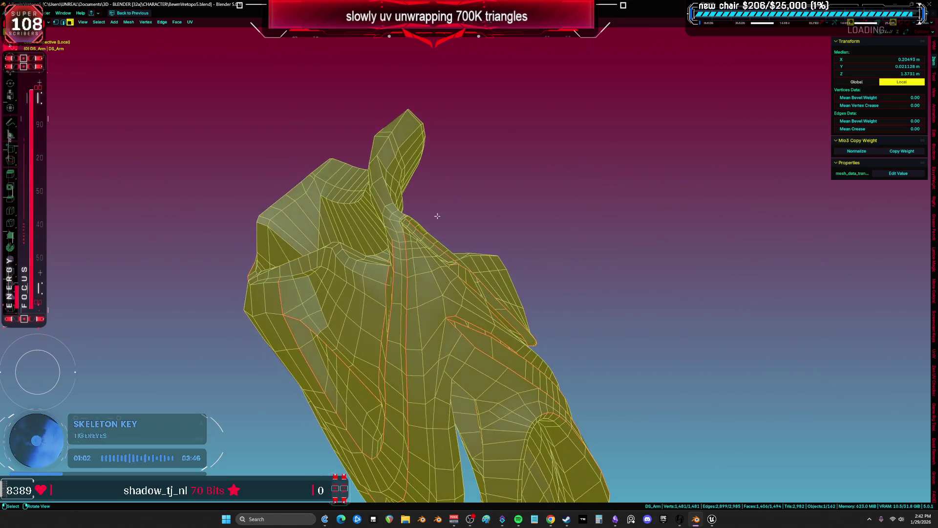
Select a short edge loop on the arm's underside, extend it, and mark it as a seam
alt+click(318, 220)
mouse_move(319, 219)
middle_down()
mouse_move(335, 234)
mouse_move(606, 246)
mouse_move(518, 205)
middle_up()
scroll(470, 173, up, 6)
mouse_move(419, 145)
middle_down()
mouse_move(421, 182)
mouse_move(325, 234)
mouse_move(320, 261)
mouse_move(294, 227)
mouse_move(298, 219)
mouse_move(333, 254)
mouse_move(417, 202)
mouse_move(486, 195)
mouse_move(497, 162)
mouse_move(482, 350)
mouse_move(492, 272)
middle_up()
alt+shift+click(318, 228)
click(324, 248)
Select another underside edge loop plus two extra edges and mark them as seams
alt+click(481, 351)
alt+click(395, 224)
mouse_move(394, 224)
middle_down()
mouse_move(593, 264)
mouse_move(468, 230)
mouse_move(474, 244)
mouse_move(482, 236)
mouse_move(519, 261)
mouse_move(518, 239)
mouse_move(532, 247)
mouse_move(510, 244)
middle_up()
shift+click(441, 233)
shift+click(525, 230)
right_click(526, 233)
click(523, 233)
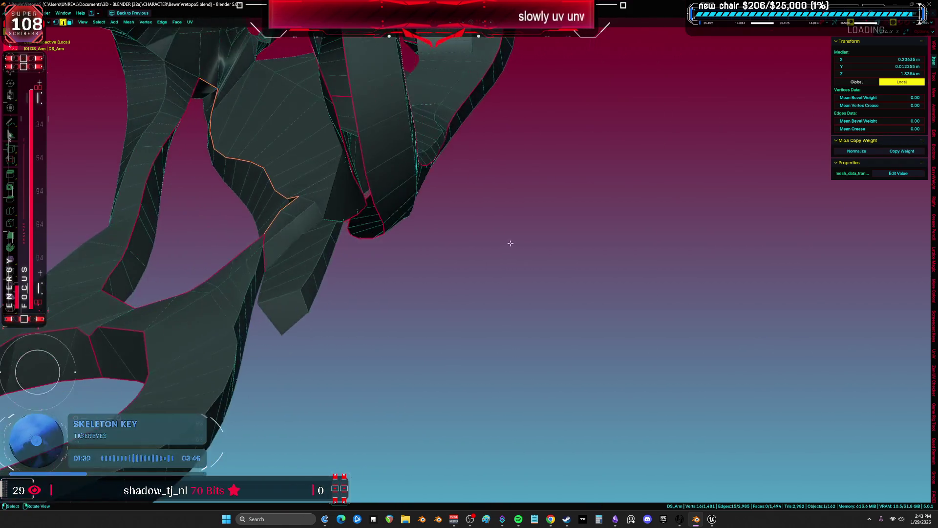
mouse_move(321, 268)
middle_down()
mouse_move(310, 260)
mouse_move(338, 226)
middle_up()
scroll(425, 257, down, 5)
Mark the selected edges as seams, then unwrap the whole DS_Arm mesh with Minimum Stretch
right_click(426, 257)
click(425, 257)
key(a)
key(u)
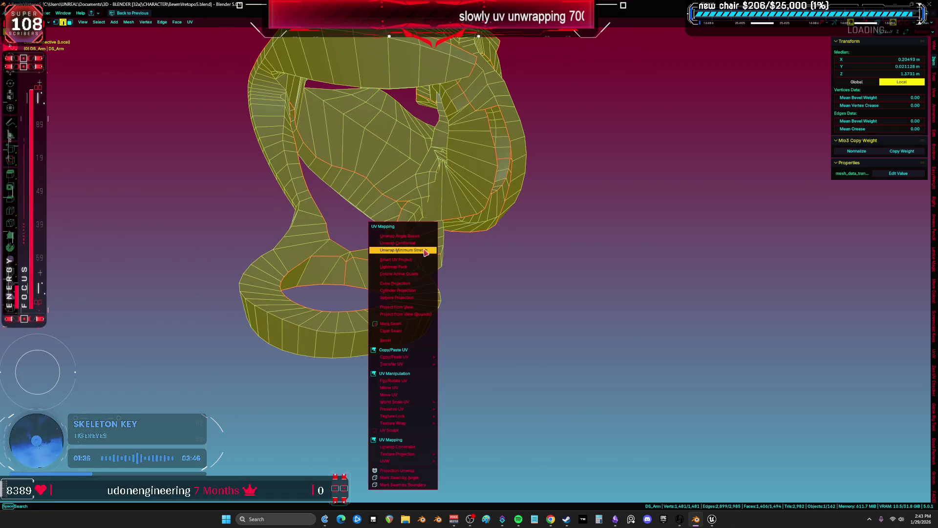
click(425, 251)
Select the ring's UV island and inspect where the ring sits on the mesh
key(ctrl+space)
scroll(612, 209, up, 1)
key(alt+a)
key(l)
key(ctrl+space)
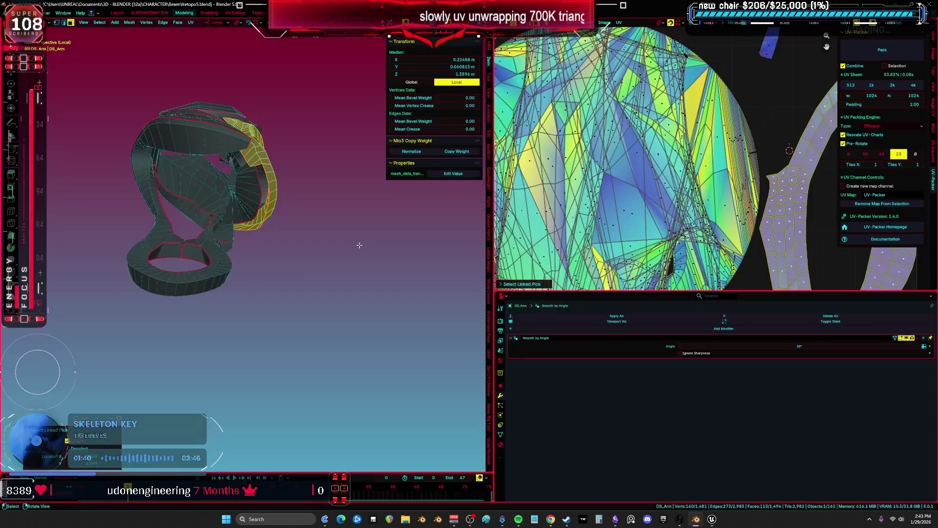
middle_drag(359, 245, 267, 295)
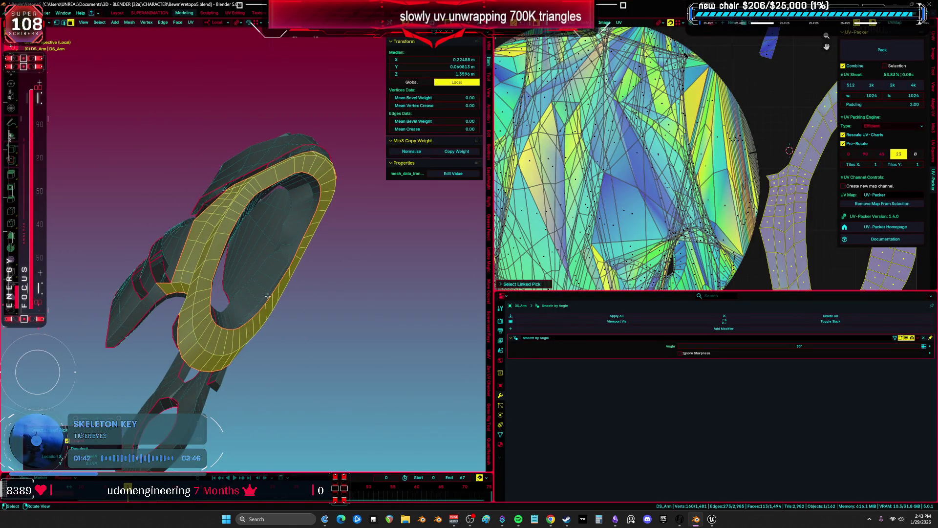
key(alt+a)
Select the thin strip's UV island and frame that part in the 3D view
key(ctrl+space)
middle_drag(619, 163, 525, 190)
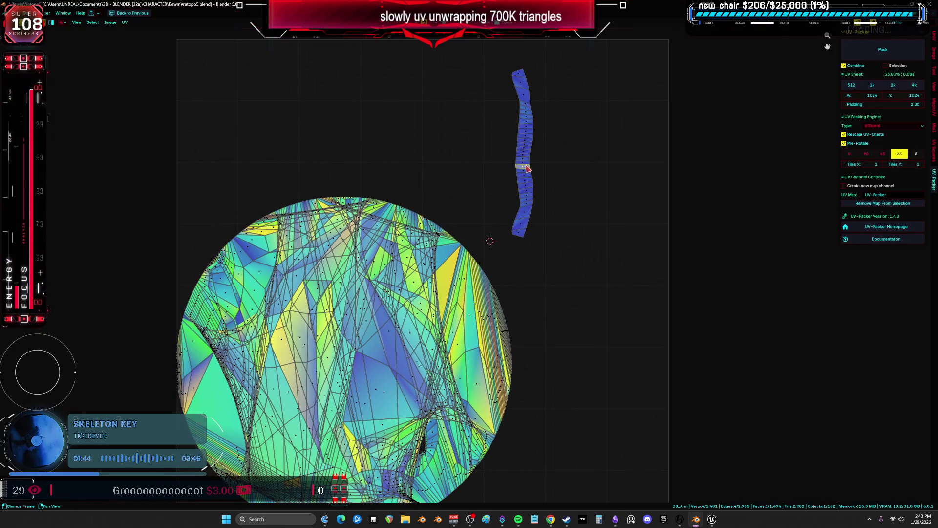
key(ctrl+space)
key(l)
key(KP_Decimal)
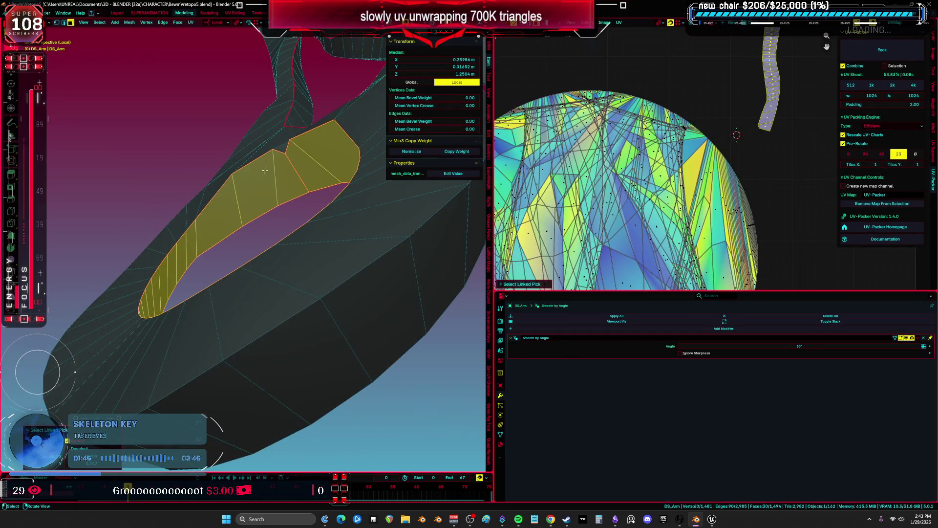
scroll(264, 167, down, 3)
Pick one face on the ring and select its whole connected piece
key(alt+a)
mouse_move(300, 195)
middle_down()
mouse_move(318, 224)
mouse_move(329, 218)
mouse_move(308, 177)
middle_up()
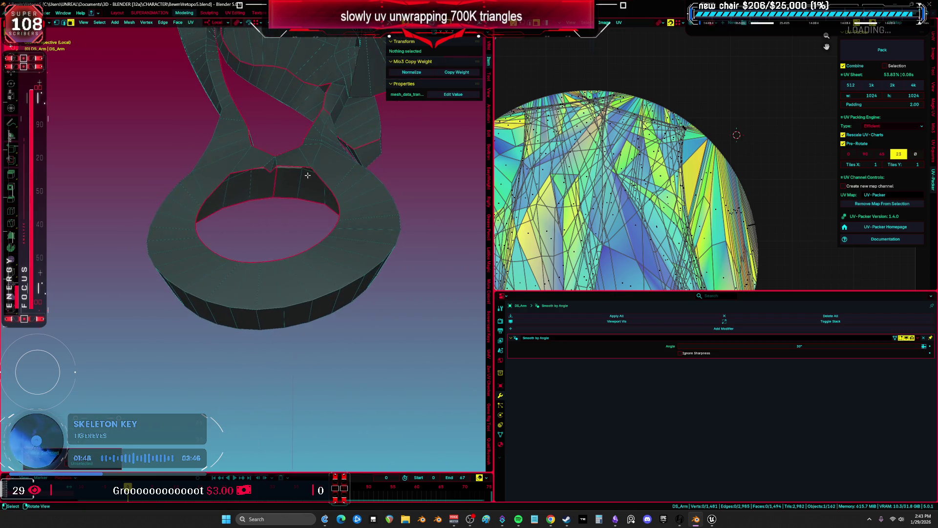
click(337, 181)
mouse_move(273, 294)
middle_down()
mouse_move(346, 262)
mouse_move(383, 318)
mouse_move(329, 322)
mouse_move(274, 246)
mouse_move(259, 274)
mouse_move(139, 240)
mouse_move(220, 303)
middle_up()
key(ctrl+l)
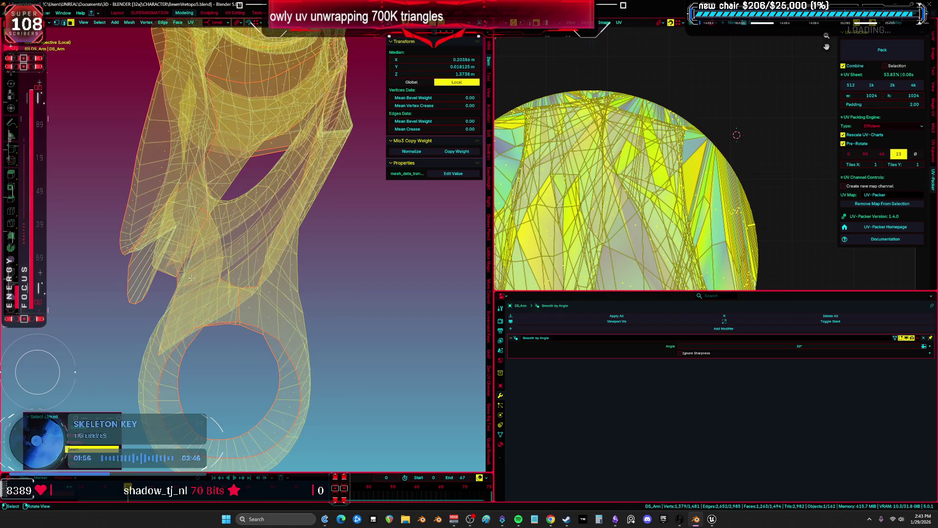
In a full-screen 3D view with solid shading, mark an arm edge as a seam
key(ctrl+space)
scroll(308, 253, up, 3)
mouse_move(308, 253)
middle_down()
mouse_move(454, 278)
mouse_move(564, 329)
mouse_move(530, 331)
mouse_move(538, 343)
mouse_move(572, 348)
mouse_move(483, 259)
mouse_move(408, 241)
mouse_move(401, 279)
mouse_move(366, 262)
mouse_move(423, 262)
mouse_move(440, 345)
mouse_move(401, 263)
mouse_move(386, 252)
mouse_move(411, 291)
mouse_move(461, 287)
mouse_move(462, 300)
mouse_move(419, 296)
mouse_move(368, 248)
mouse_move(406, 247)
mouse_move(483, 223)
mouse_move(438, 192)
middle_up()
key(alt+a)
key(alt+z)
key(z)
click(531, 266)
click(494, 253)
click(493, 254)
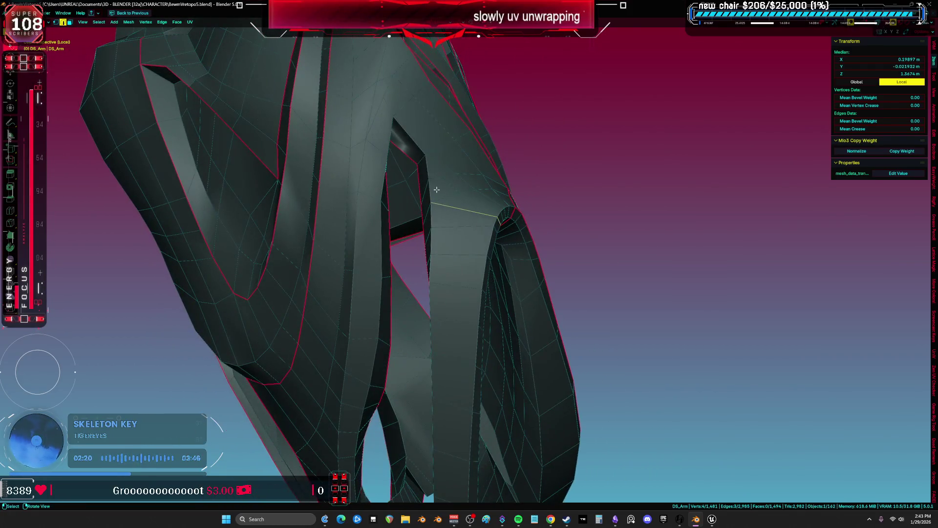
Select the connected lower ring piece and apply Smart UV Project to it
shift+click(433, 151)
middle_drag(433, 150, 423, 209)
middle_drag(409, 252, 454, 369)
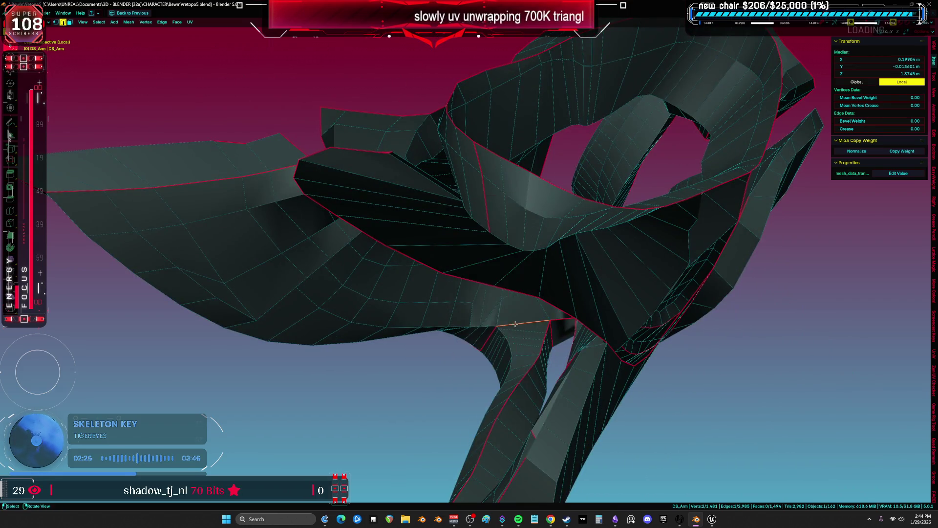
middle_drag(516, 324, 530, 377)
key(alt+a)
key(l)
key(u)
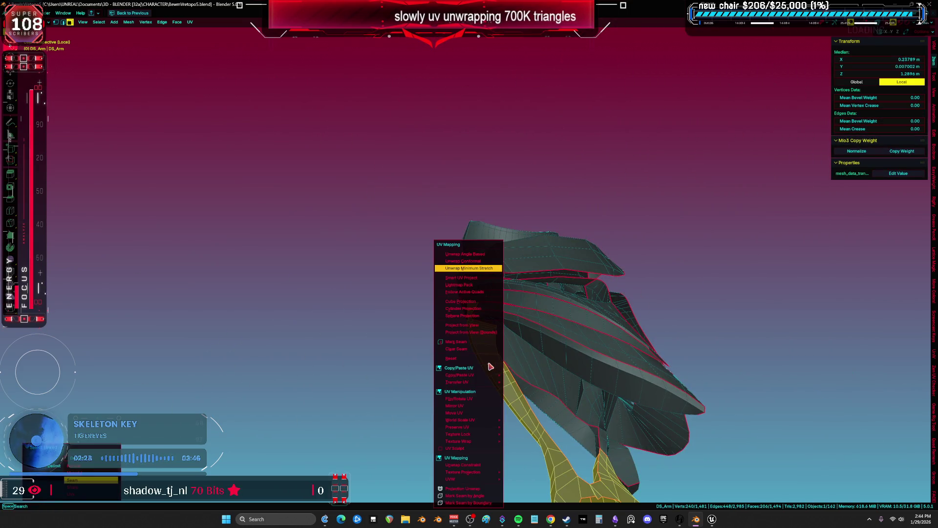
click(470, 279)
key(ctrl+Page_Down)
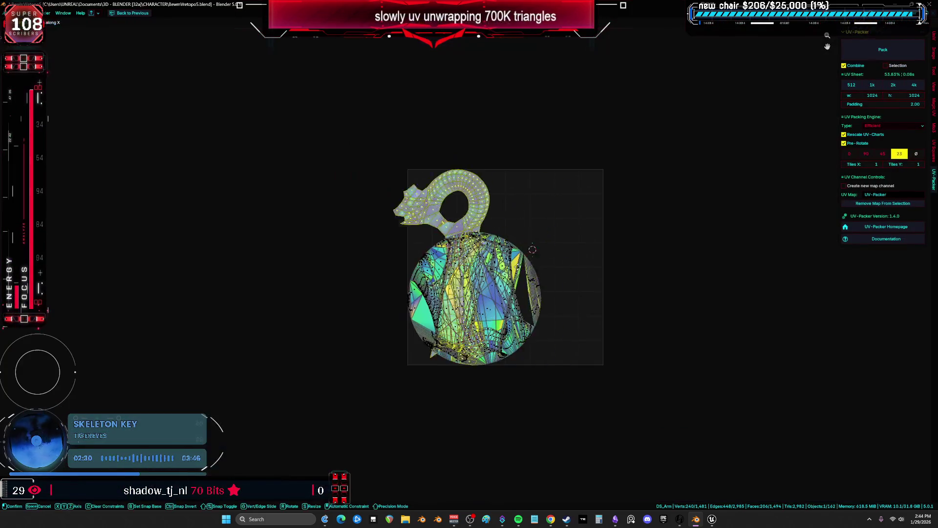
Move the new island along X beside the circular island, then hide that piece
key(g)
key(x)
key(ctrl+space)
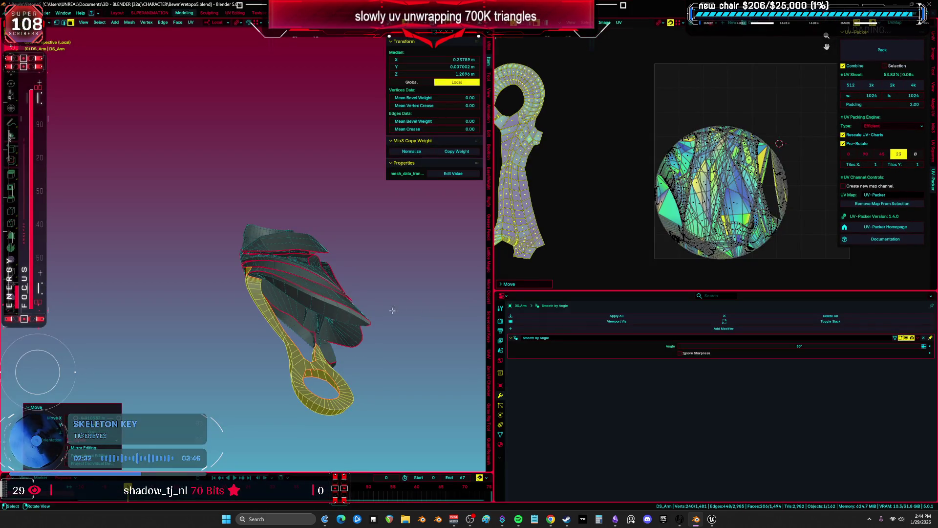
key(h)
key(ctrl+space)
scroll(379, 320, up, 4)
mouse_move(457, 316)
middle_down()
mouse_move(340, 318)
mouse_move(477, 243)
middle_up()
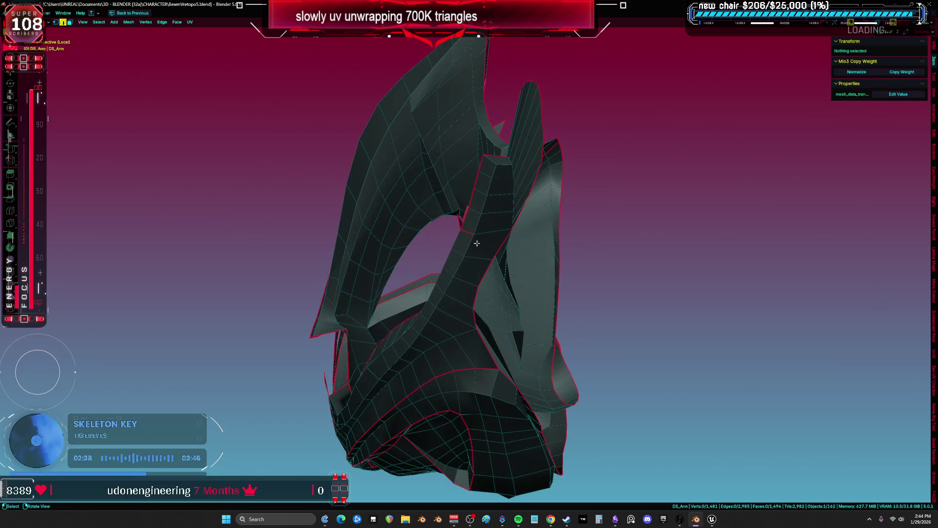
Pick an edge in the arm's inner fold and select its linked part
click(468, 234)
click(654, 248)
mouse_move(653, 247)
middle_down()
mouse_move(606, 257)
mouse_move(462, 223)
mouse_move(452, 234)
mouse_move(447, 195)
middle_up()
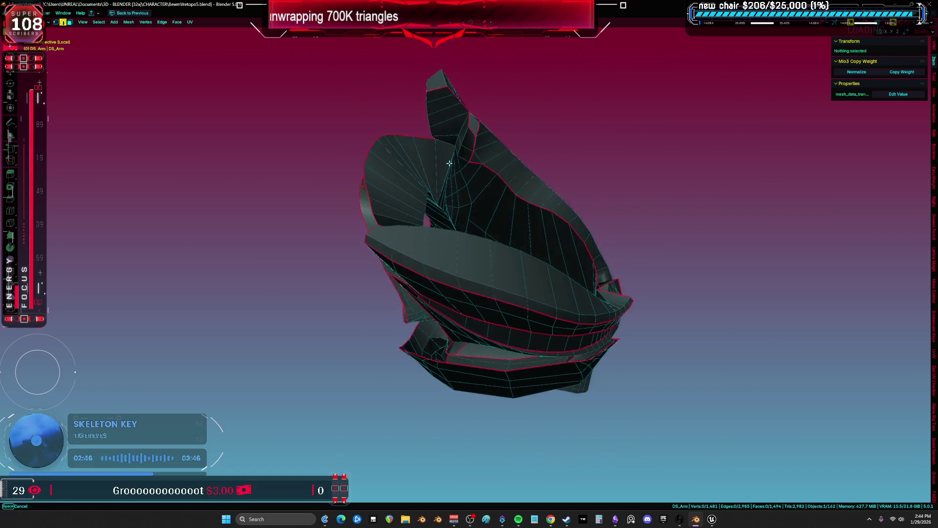
scroll(435, 110, up, 5)
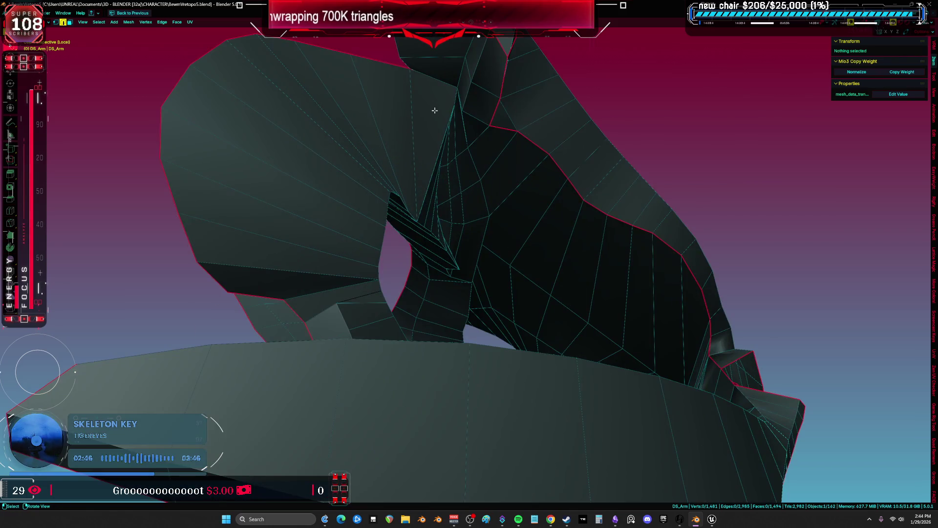
click(436, 80)
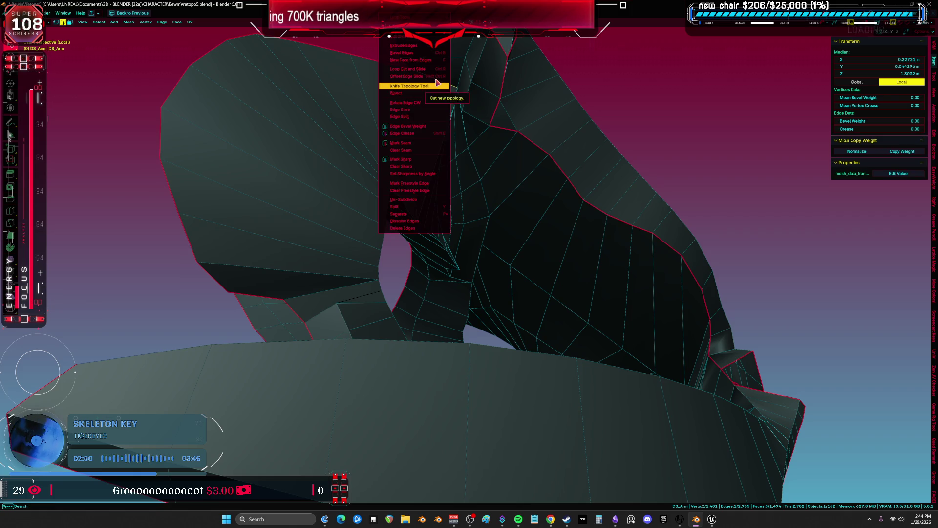
key(ctrl+l)
scroll(429, 144, down, 3)
middle_drag(429, 143, 497, 132)
Select another edge and its whole linked mesh island, orbiting to inspect it
click(464, 118)
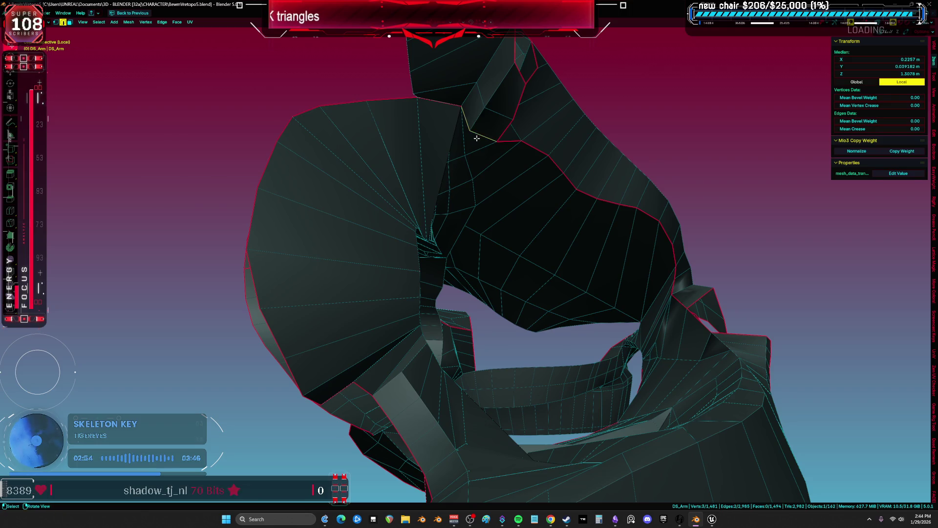
scroll(508, 163, down, 5)
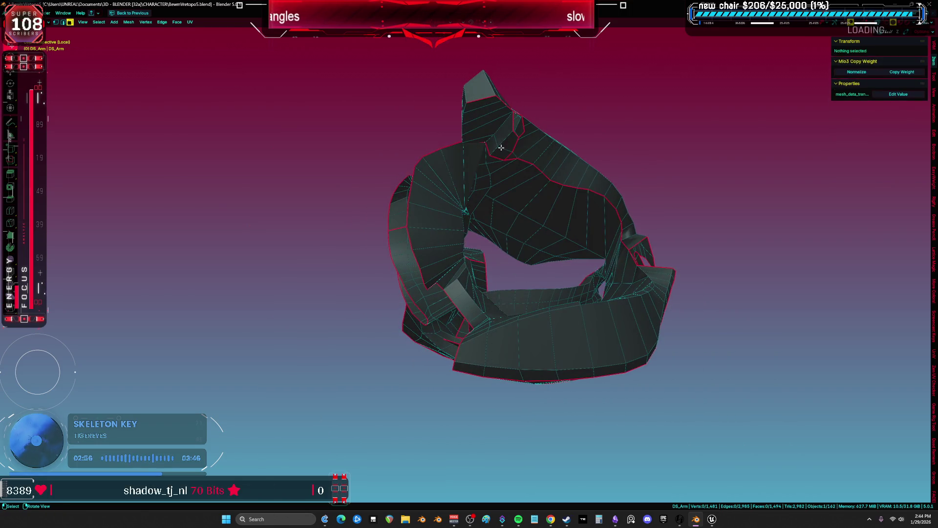
key(ctrl+l)
middle_drag(508, 164, 455, 230)
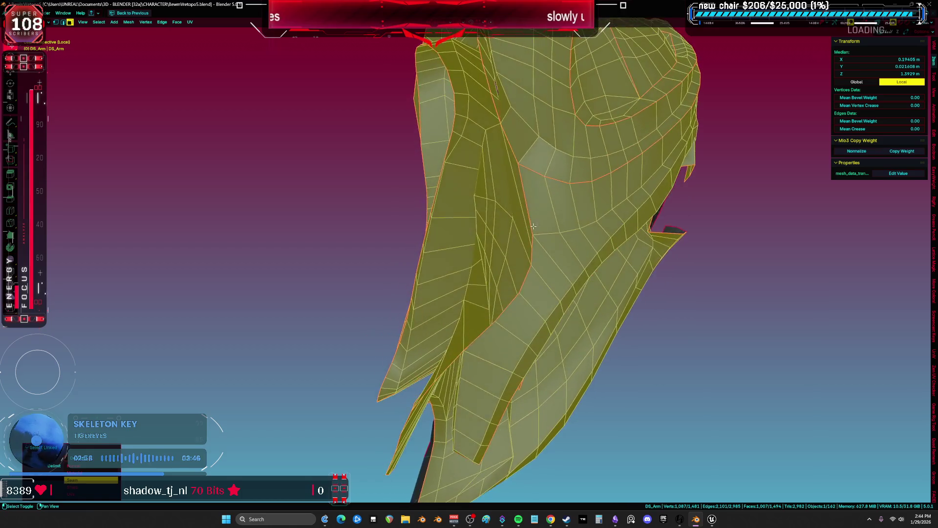
scroll(429, 262, up, 3)
middle_drag(430, 262, 440, 188)
scroll(441, 187, up, 3)
In edge mode, select the seam-bounded part from a shoulder edge and narrow it to the two strip bands
key(alt+a)
key(2)
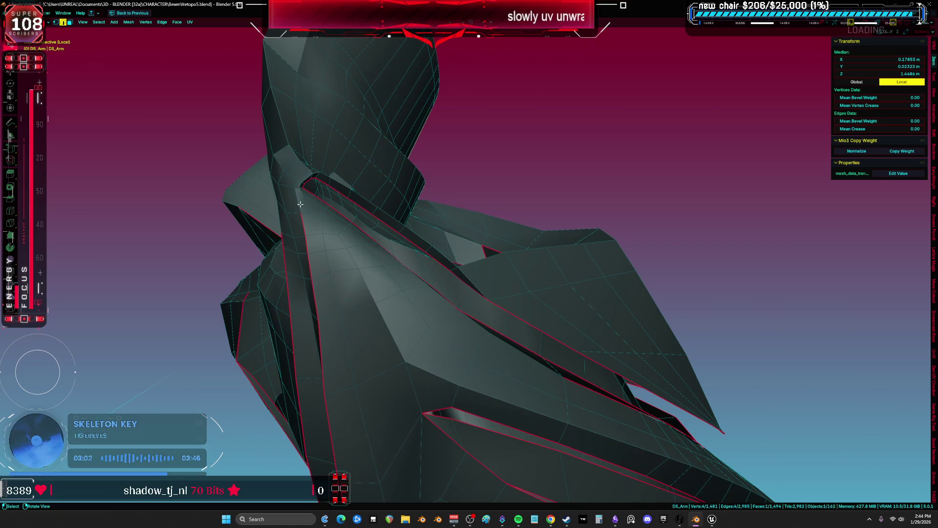
click(300, 194)
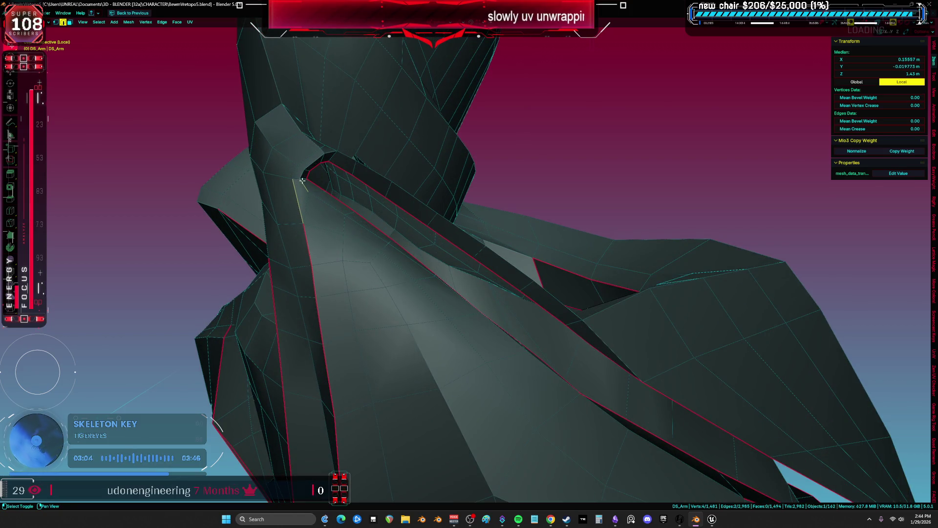
right_click(300, 179)
click(336, 192)
scroll(337, 192, down, 4)
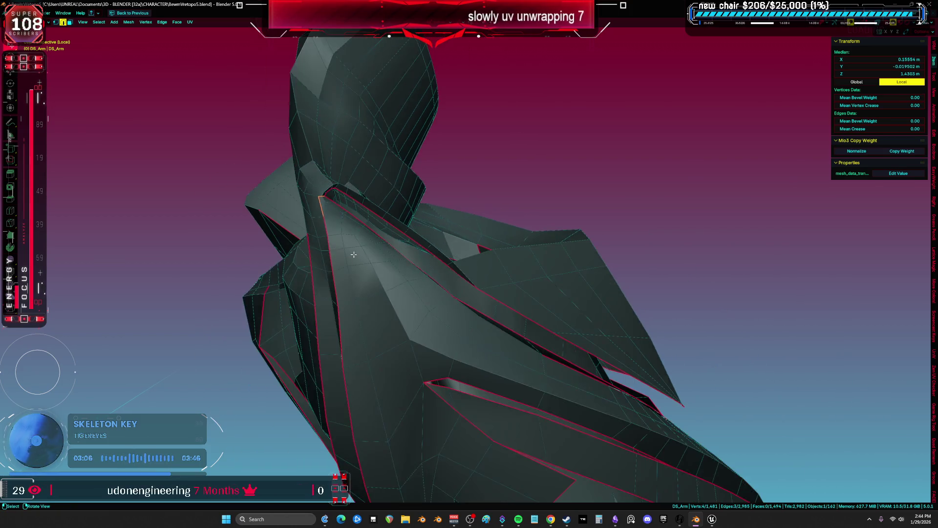
key(ctrl+l)
scroll(377, 289, up, 3)
mouse_move(413, 310)
middle_down()
mouse_move(370, 273)
mouse_move(444, 325)
mouse_move(446, 339)
mouse_move(503, 336)
mouse_move(438, 318)
middle_up()
key(ctrl+z)
Smart UV Project the strips and move the strip island to the left
key(u)
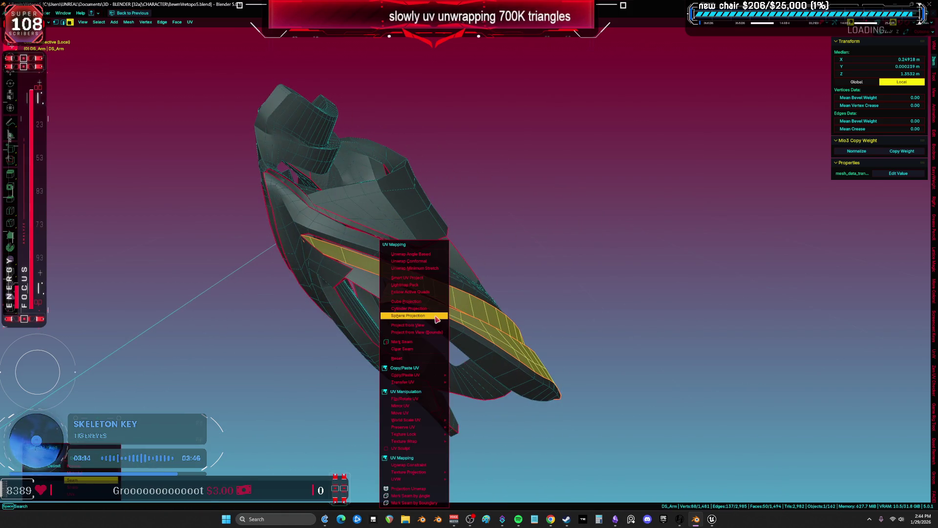
click(424, 279)
key(shift+F10)
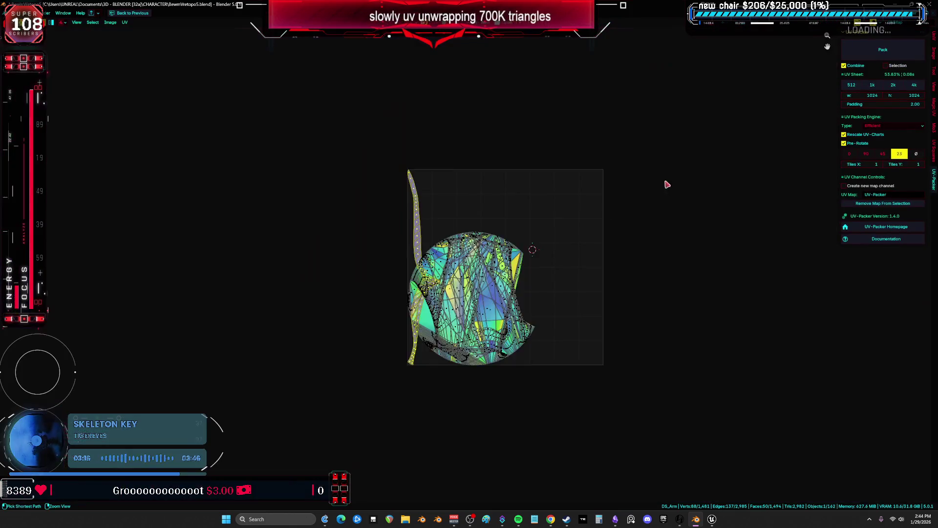
key(ctrl+z)
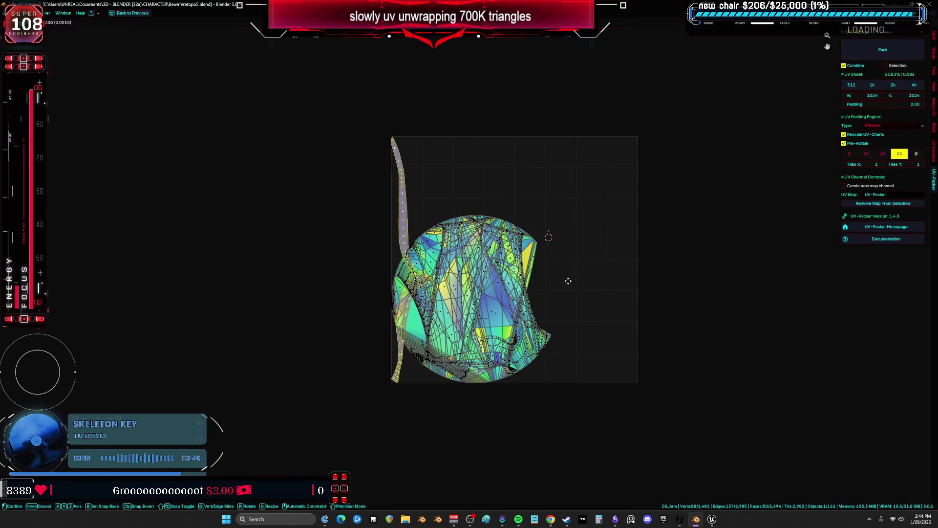
key(g)
click(453, 281)
scroll(307, 270, up, 6)
click(305, 271)
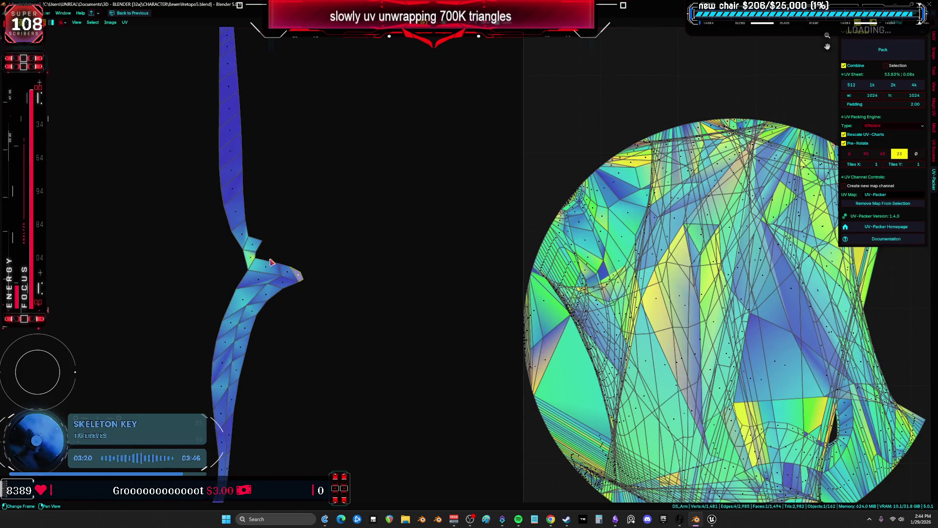
Switch to solid shading and mark the selected strip edges as a seam
key(ctrl+space)
key(ctrl+space)
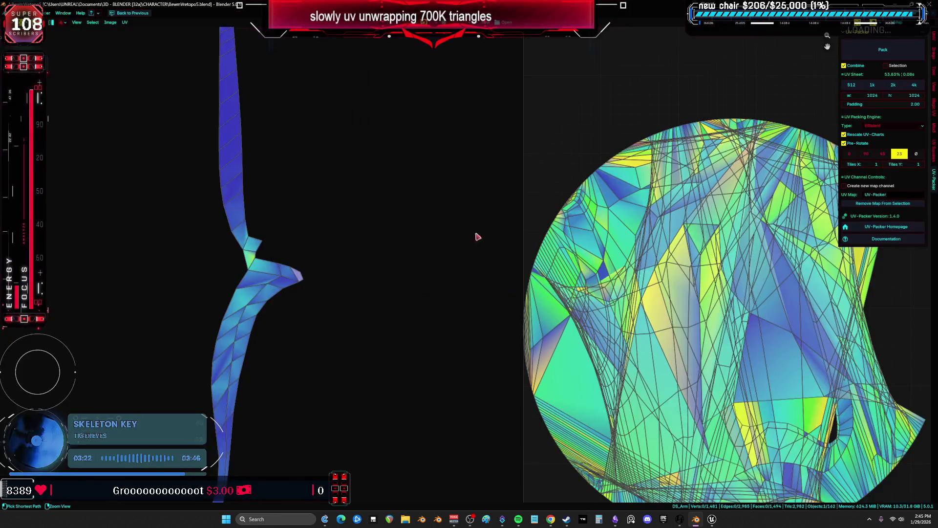
key(ctrl+space)
mouse_move(258, 268)
middle_down()
mouse_move(178, 278)
mouse_move(347, 278)
mouse_move(401, 307)
mouse_move(223, 278)
mouse_move(254, 293)
mouse_move(264, 293)
mouse_move(230, 274)
middle_up()
key(shift+z)
scroll(264, 303, up, 3)
key(ctrl+e)
click(281, 310)
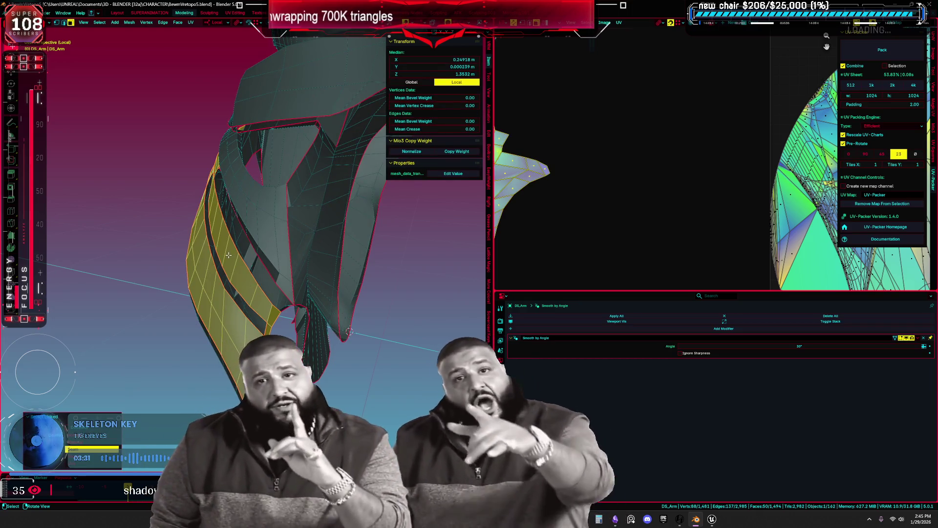
Unwrap the strips along their seams and review the two thin islands
key(u)
click(206, 254)
key(ctrl+space)
scroll(474, 307, down, 2)
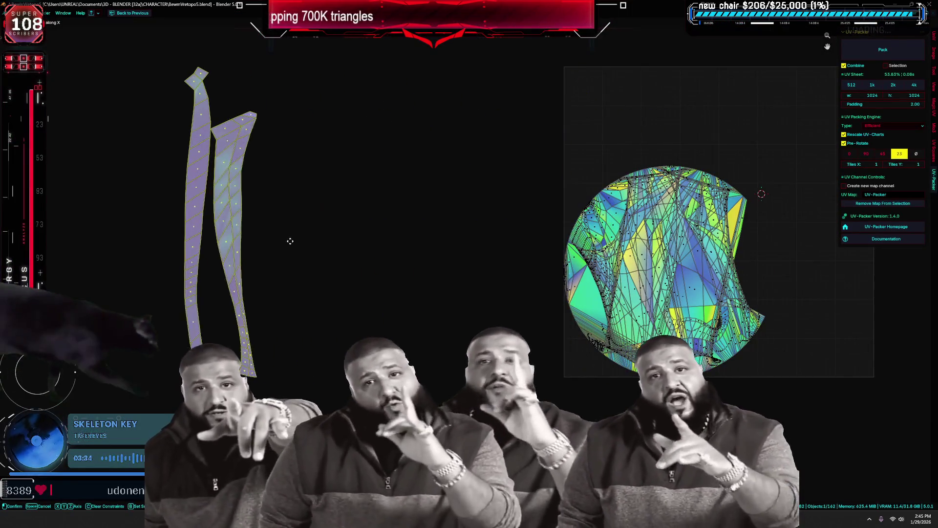
key(ctrl+space)
mouse_move(391, 220)
middle_down()
mouse_move(415, 210)
mouse_move(440, 225)
middle_up()
Orbit around the full-screen arm mesh and select everything
key(ctrl+space)
mouse_move(512, 236)
middle_down()
mouse_move(456, 186)
mouse_move(396, 195)
middle_up()
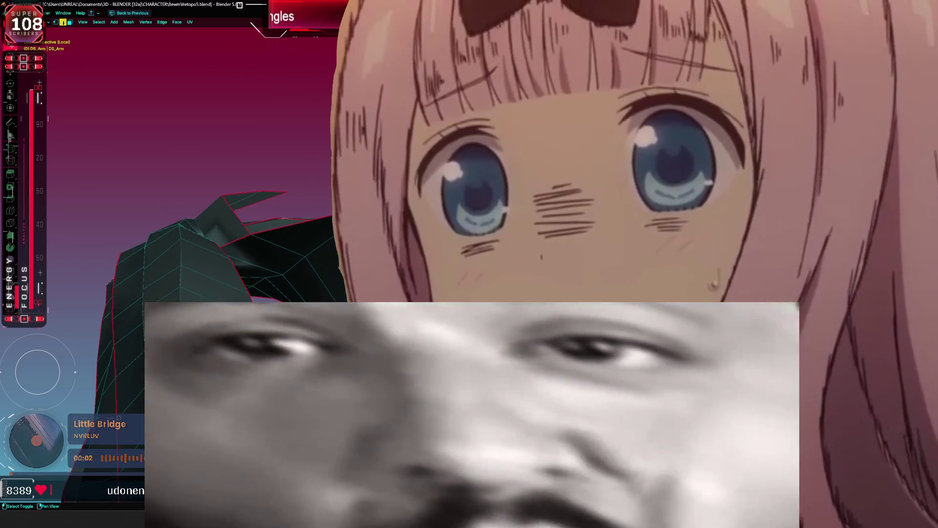
scroll(353, 198, up, 5)
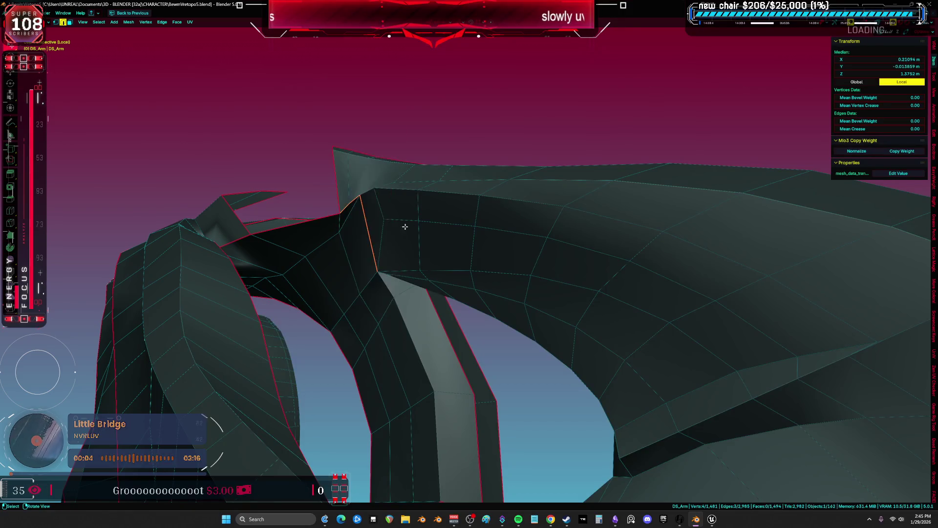
scroll(399, 224, down, 5)
mouse_move(446, 251)
middle_down()
mouse_move(417, 252)
mouse_move(363, 203)
middle_up()
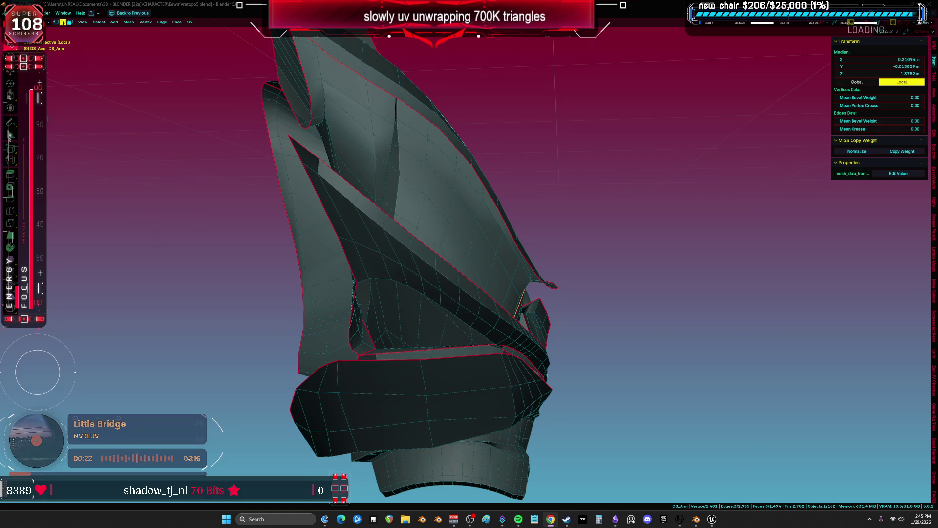
mouse_move(540, 295)
middle_down()
mouse_move(391, 264)
mouse_move(377, 222)
mouse_move(394, 296)
mouse_move(334, 283)
mouse_move(373, 256)
mouse_move(367, 235)
mouse_move(398, 247)
mouse_move(355, 243)
mouse_move(411, 245)
mouse_move(372, 240)
mouse_move(376, 247)
mouse_move(377, 210)
mouse_move(338, 223)
mouse_move(411, 370)
mouse_move(374, 352)
mouse_move(365, 318)
mouse_move(253, 235)
mouse_move(382, 289)
mouse_move(674, 378)
middle_up()
key(a)
Select several edge runs on the arm piece in X-ray, then select its linked part
click(395, 296)
key(alt+z)
key(alt+z)
alt+click(375, 299)
alt+click(402, 346)
key(alt+z)
click(285, 238)
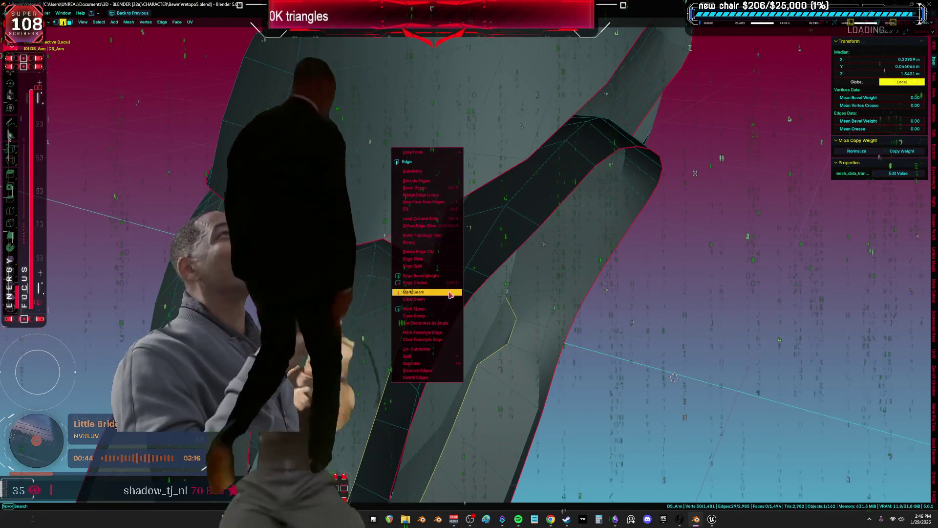
middle_drag(464, 303, 443, 293)
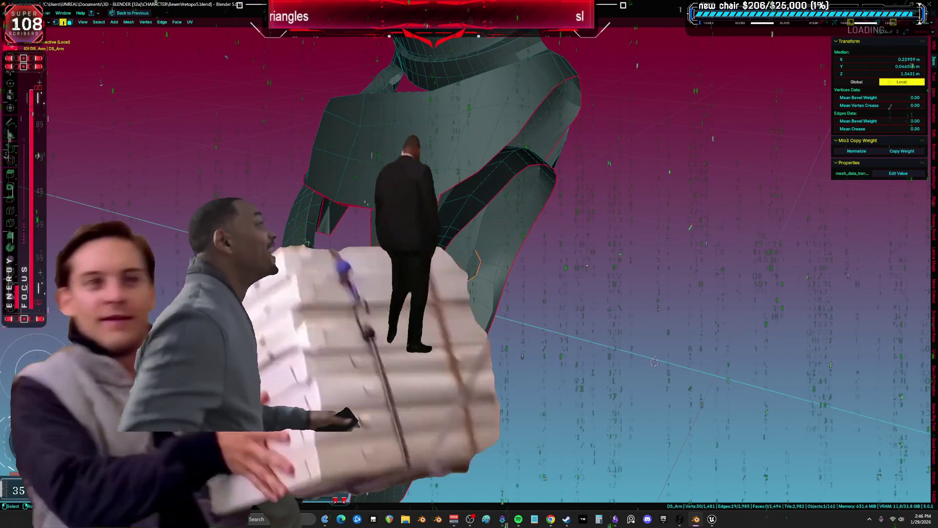
key(ctrl+l)
key(shift+z)
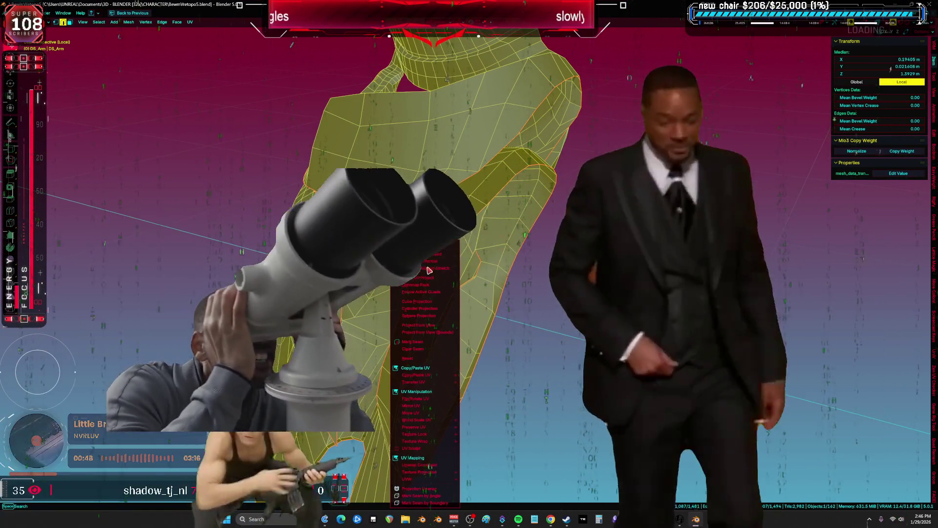
Fit the round UV island in view and zoom and pan to inspect its dark gaps
key(ctrl+Page_Down)
key(Home)
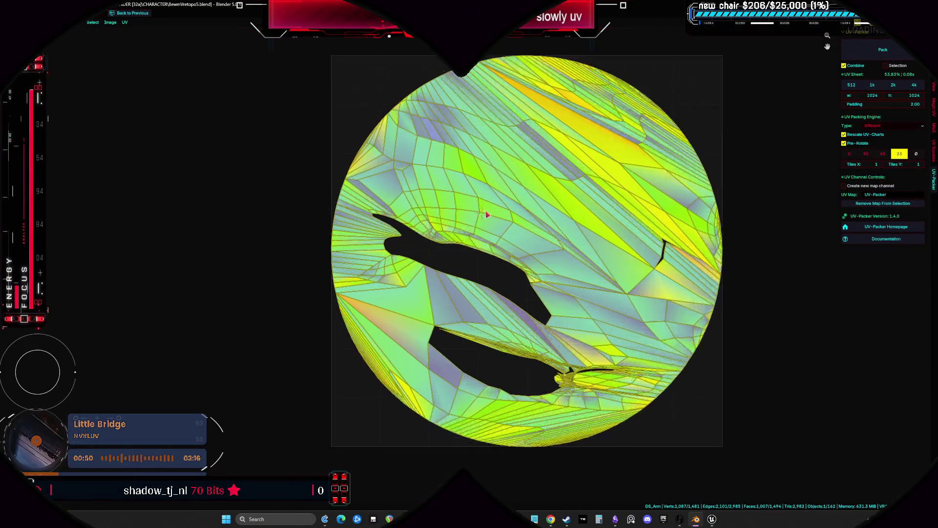
scroll(315, 272, up, 3)
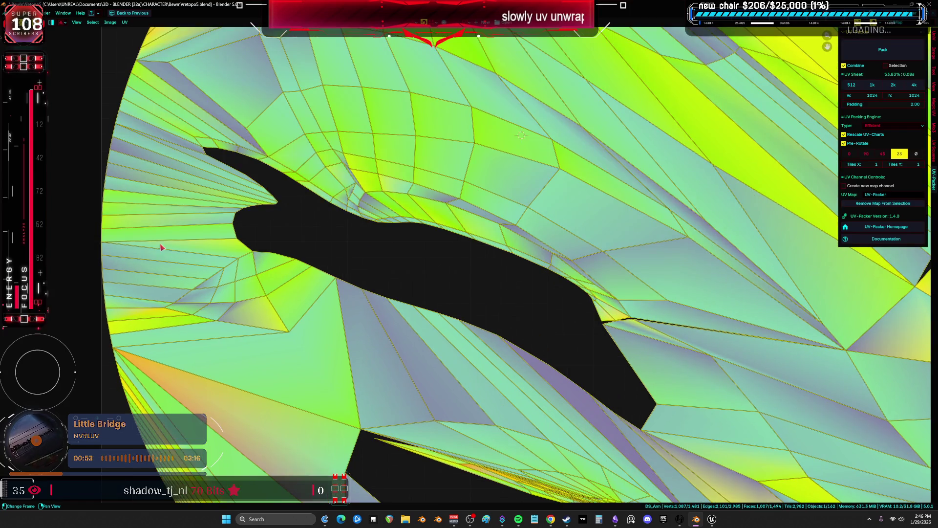
click(161, 248)
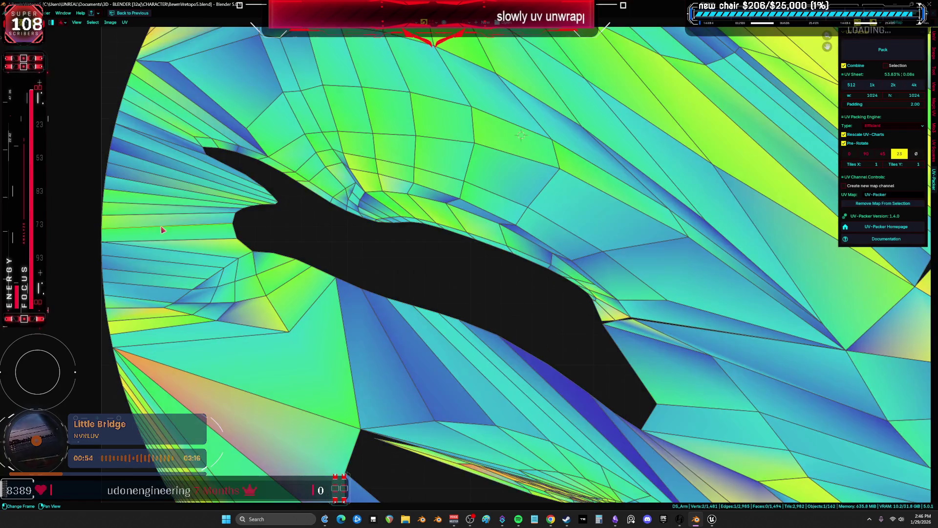
scroll(267, 251, down, 2)
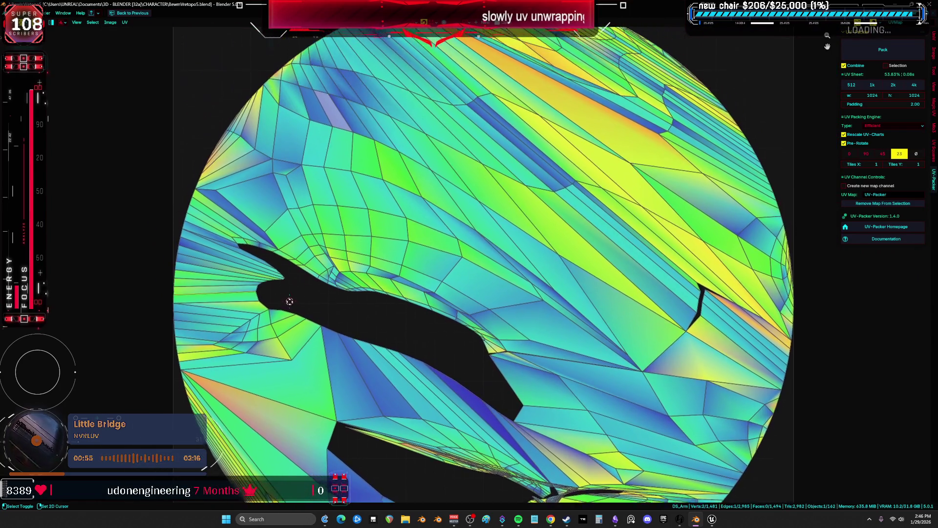
middle_drag(289, 302, 264, 369)
scroll(235, 350, up, 5)
scroll(454, 345, up, 1)
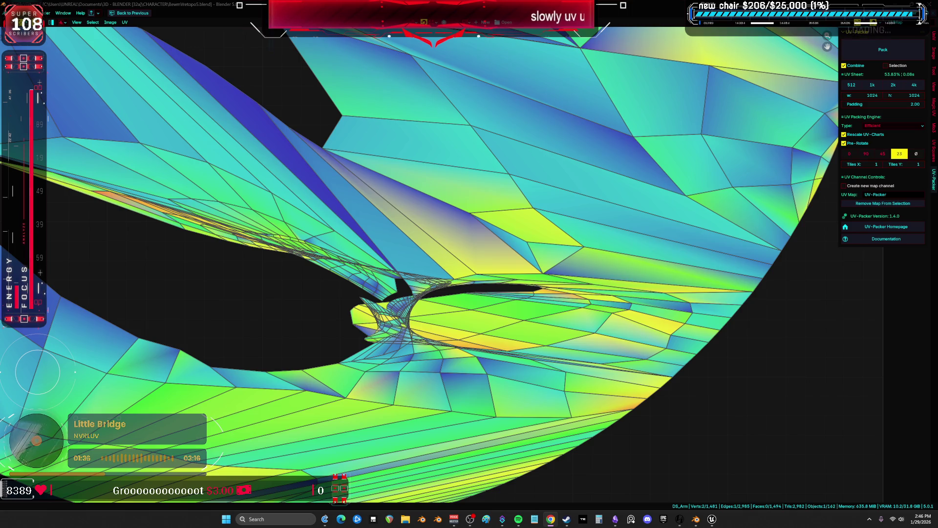
scroll(364, 241, down, 5)
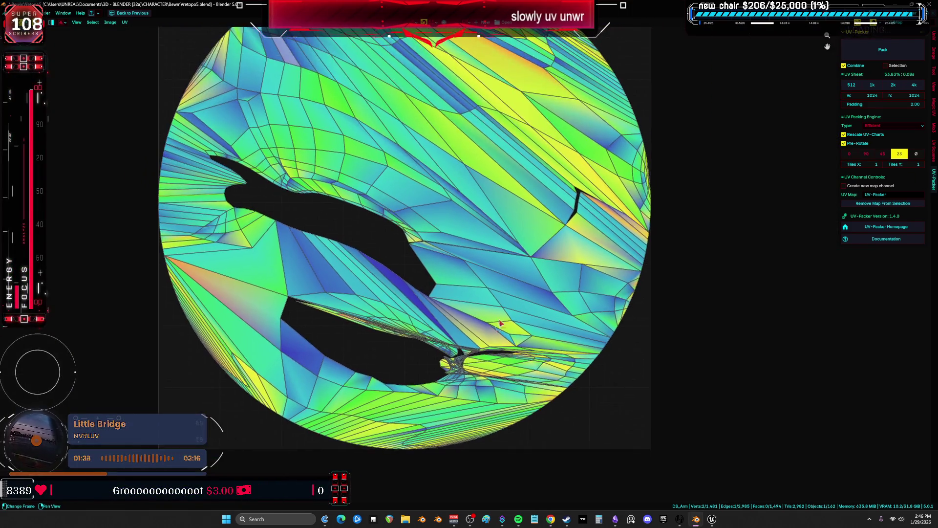
Return to the full-screen 3D view of DS_Arm and select the linked mesh part
key(ctrl+space)
mouse_move(364, 241)
middle_down()
mouse_move(382, 195)
mouse_move(567, 269)
middle_up()
key(ctrl+space)
scroll(371, 230, up, 3)
key(l)
Select the stray seamed edges on the DS_Arm armour, checking them in X-ray
click(748, 272)
middle_drag(747, 272, 597, 293)
scroll(596, 293, up, 3)
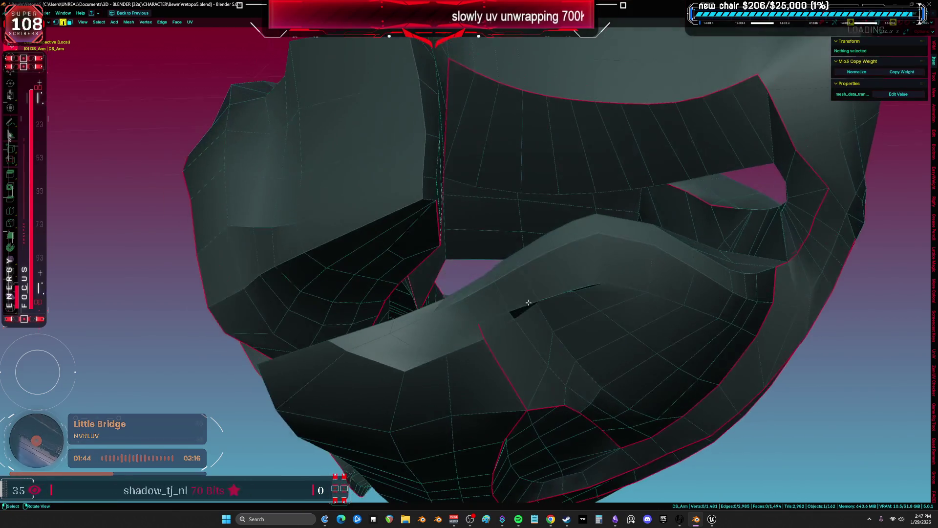
middle_drag(524, 304, 522, 311)
scroll(521, 311, down, 5)
mouse_move(528, 257)
middle_down()
mouse_move(573, 266)
mouse_move(565, 293)
mouse_move(517, 271)
middle_up()
click(496, 323)
key(alt+z)
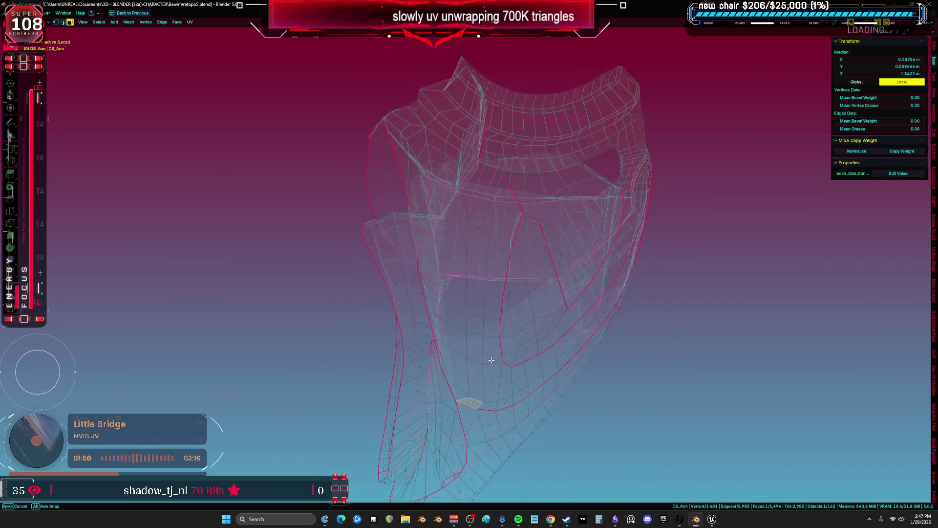
key(alt+z)
mouse_move(523, 367)
middle_down()
mouse_move(483, 191)
mouse_move(416, 206)
middle_up()
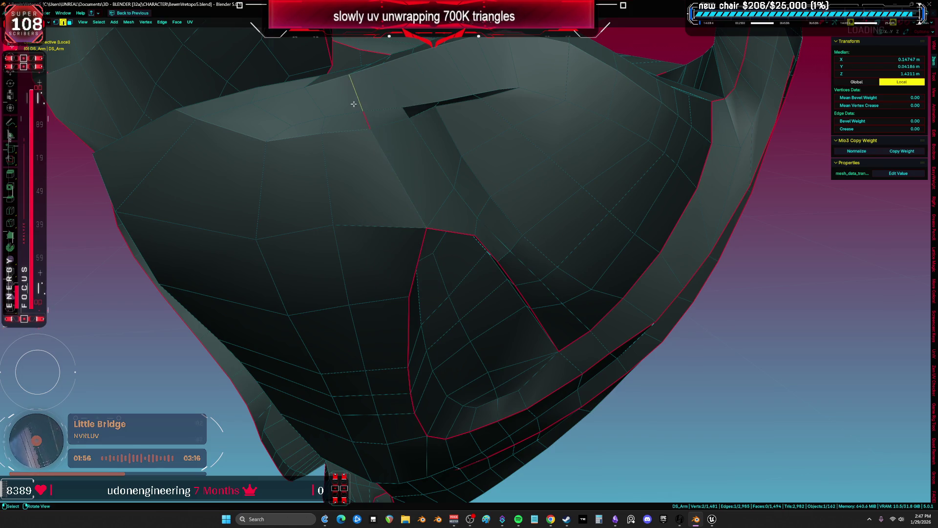
Clear the seam from the selected stray edges on DS_Arm
right_click(354, 103)
click(354, 103)
middle_drag(353, 103, 470, 177)
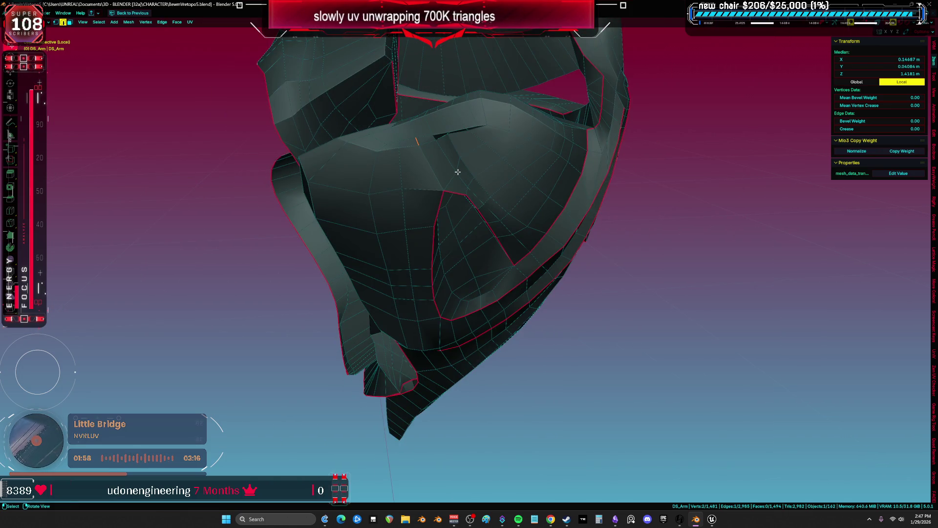
click(456, 206)
key(alt+a)
Select edge loops and the seam-bounded linked part to check how DS_Arm's panels split
mouse_move(702, 234)
middle_down()
mouse_move(679, 178)
mouse_move(466, 248)
mouse_move(538, 215)
mouse_move(509, 251)
mouse_move(548, 289)
middle_up()
alt+click(466, 247)
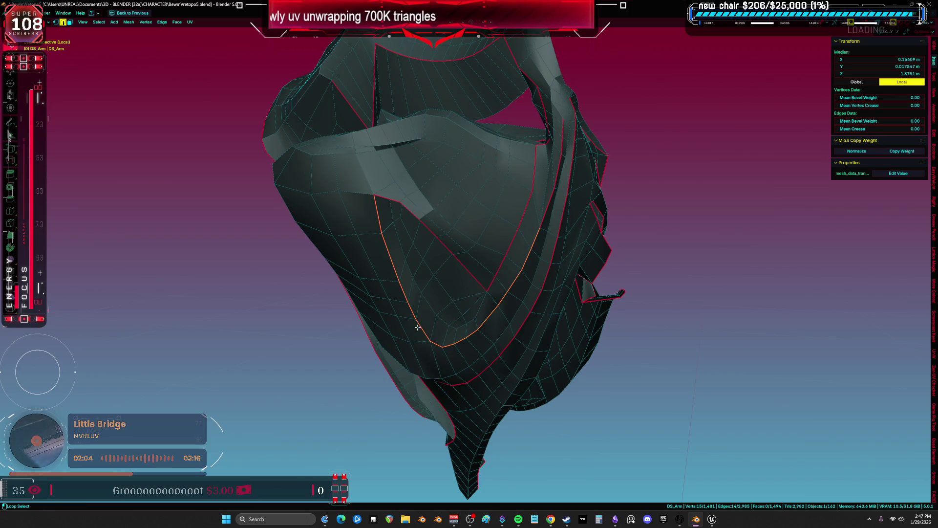
middle_drag(388, 200, 491, 275)
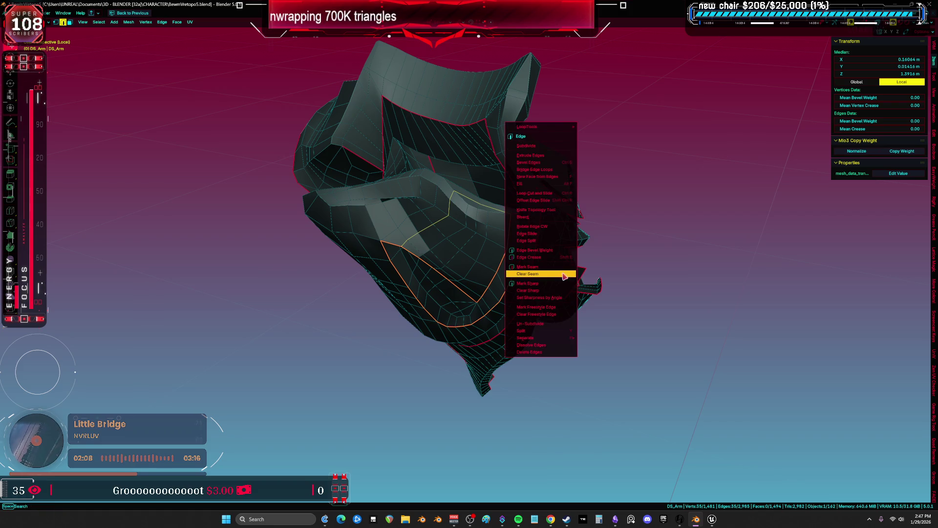
key(a)
mouse_move(685, 277)
middle_down()
mouse_move(681, 215)
mouse_move(611, 196)
mouse_move(533, 204)
mouse_move(476, 231)
mouse_move(499, 310)
mouse_move(479, 278)
mouse_move(522, 267)
middle_up()
click(476, 231)
key(ctrl+l)
scroll(480, 279, up, 3)
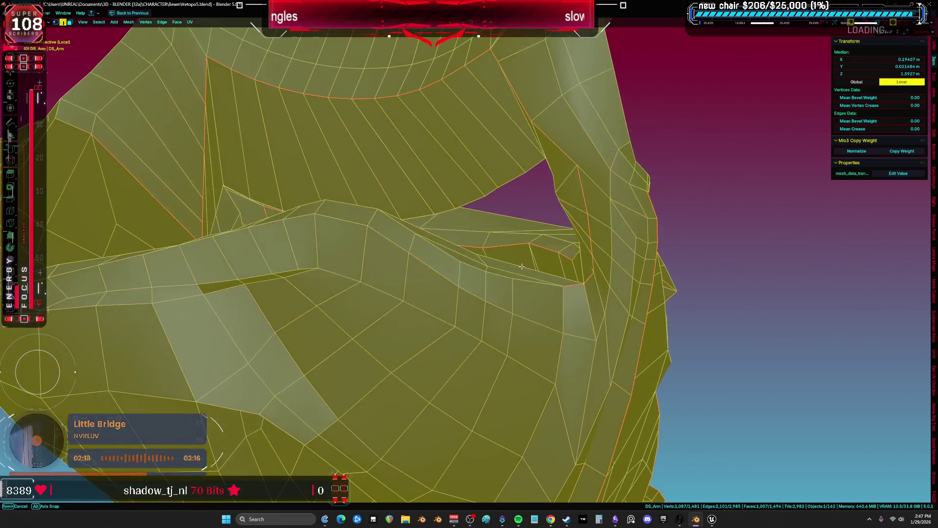
mouse_move(570, 176)
middle_down()
mouse_move(624, 212)
mouse_move(565, 184)
mouse_move(565, 198)
mouse_move(472, 199)
mouse_move(488, 238)
mouse_move(314, 193)
middle_up()
alt+click(624, 212)
Mark the selected panel-border edges as a seam and check the linked regions
scroll(535, 195, down, 5)
click(466, 192)
key(l)
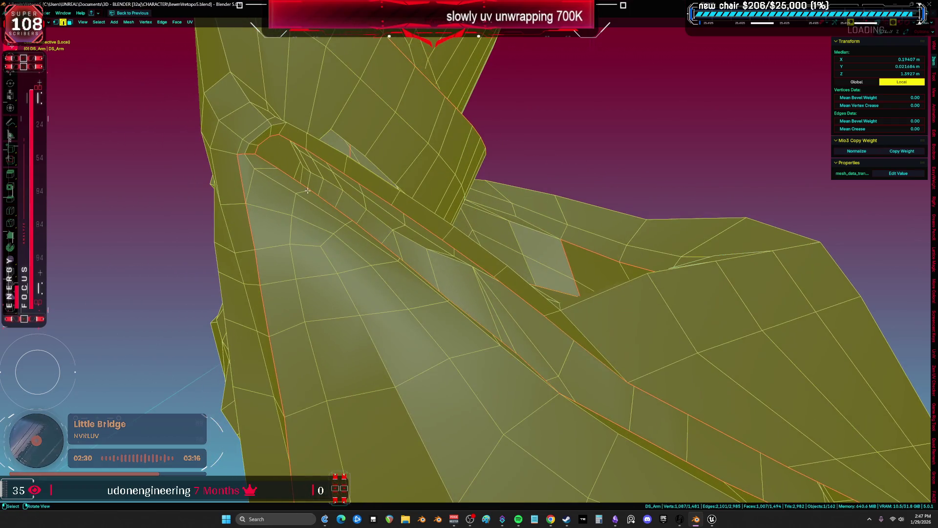
middle_drag(261, 159, 337, 156)
click(337, 157)
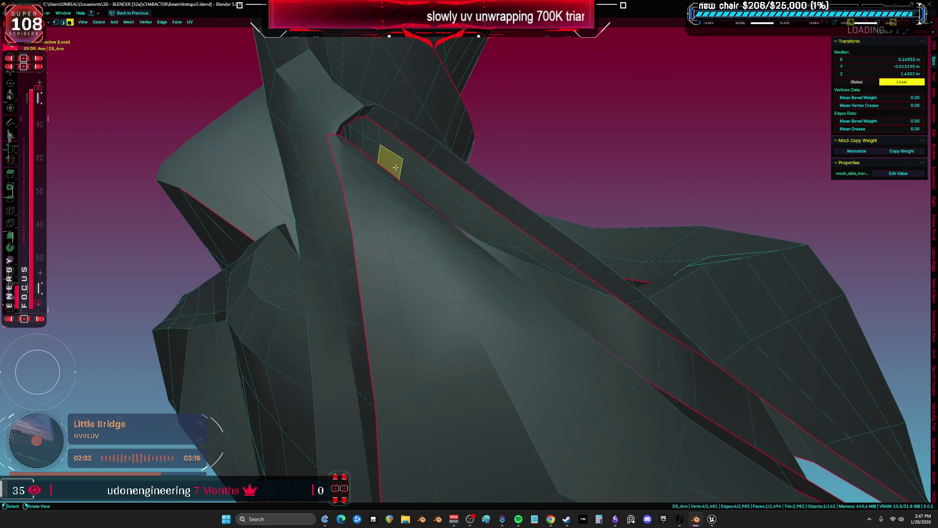
key(l)
mouse_move(345, 242)
middle_down()
mouse_move(427, 262)
mouse_move(381, 233)
mouse_move(418, 268)
mouse_move(472, 203)
mouse_move(536, 276)
mouse_move(554, 264)
middle_up()
key(alt+a)
In X-ray, select a hidden edge on the armour and mark it as a seam
key(alt+z)
key(alt+z)
middle_drag(577, 318, 532, 247)
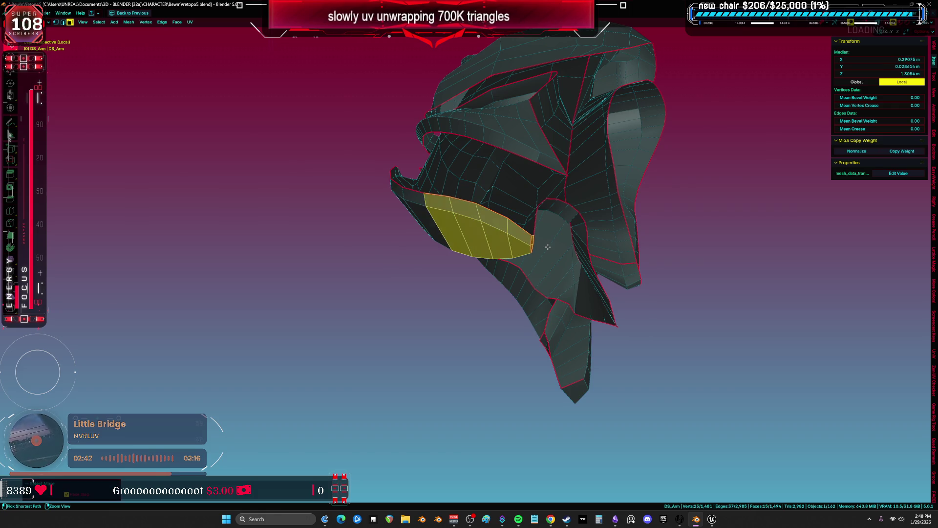
mouse_move(548, 247)
middle_down()
mouse_move(477, 256)
mouse_move(362, 212)
middle_up()
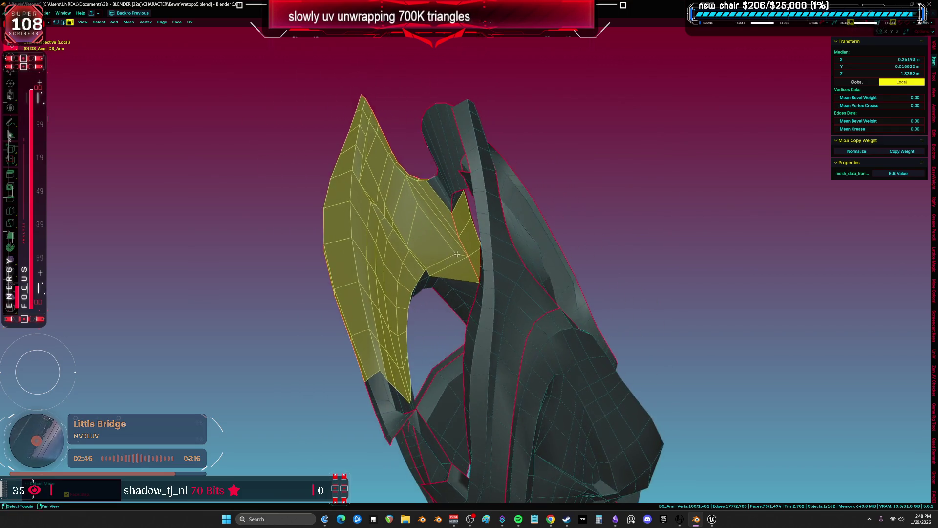
key(alt+a)
middle_drag(446, 252, 456, 215)
scroll(510, 214, up, 8)
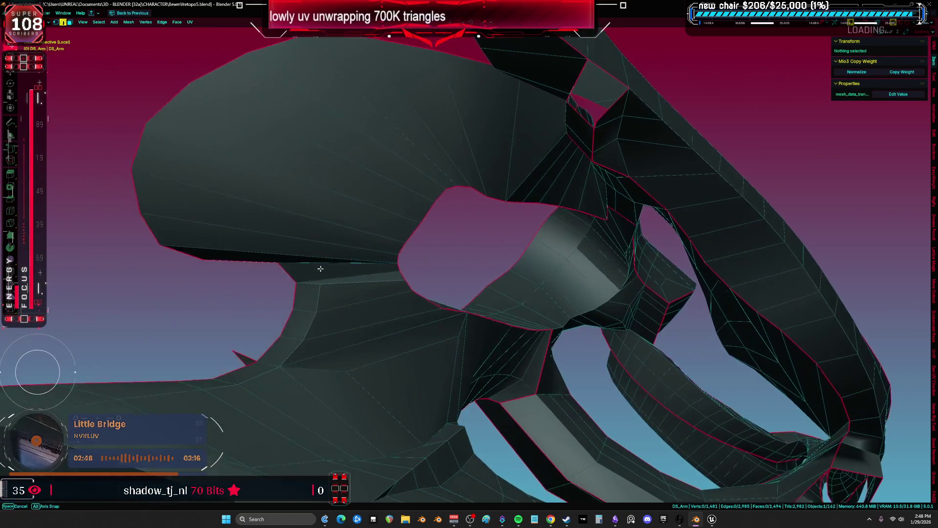
key(2)
click(349, 274)
click(349, 276)
scroll(349, 275, down, 6)
mouse_move(350, 275)
middle_down()
mouse_move(353, 251)
mouse_move(387, 205)
middle_up()
Mark another panel-border seam, select the linked region, and view its UV layout
key(3)
key(a)
mouse_move(597, 215)
middle_down()
mouse_move(536, 230)
mouse_move(648, 268)
mouse_move(496, 243)
mouse_move(404, 272)
mouse_move(360, 354)
mouse_move(430, 248)
mouse_move(476, 262)
mouse_move(459, 215)
mouse_move(512, 214)
mouse_move(494, 254)
mouse_move(436, 300)
mouse_move(477, 320)
mouse_move(490, 352)
mouse_move(397, 355)
mouse_move(363, 269)
middle_up()
key(alt+a)
scroll(496, 243, up, 5)
key(alt+z)
key(1)
key(2)
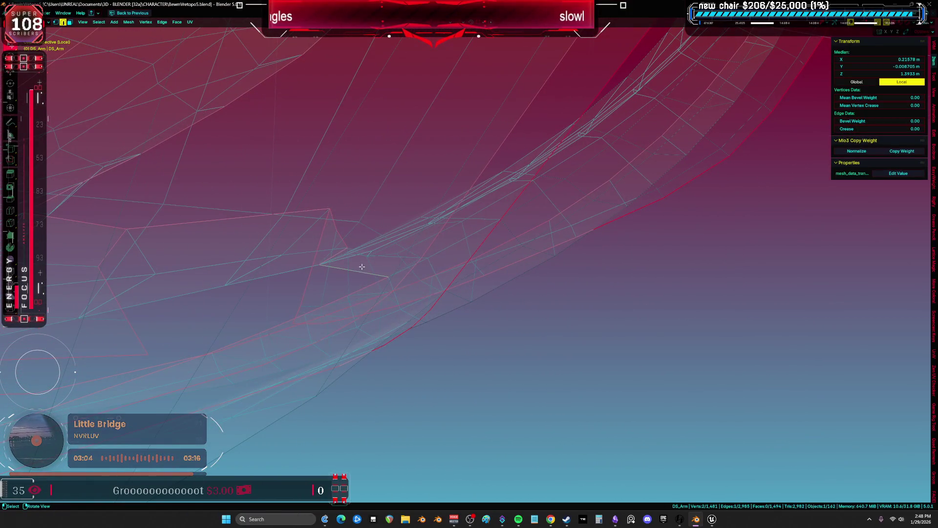
click(363, 270)
key(z)
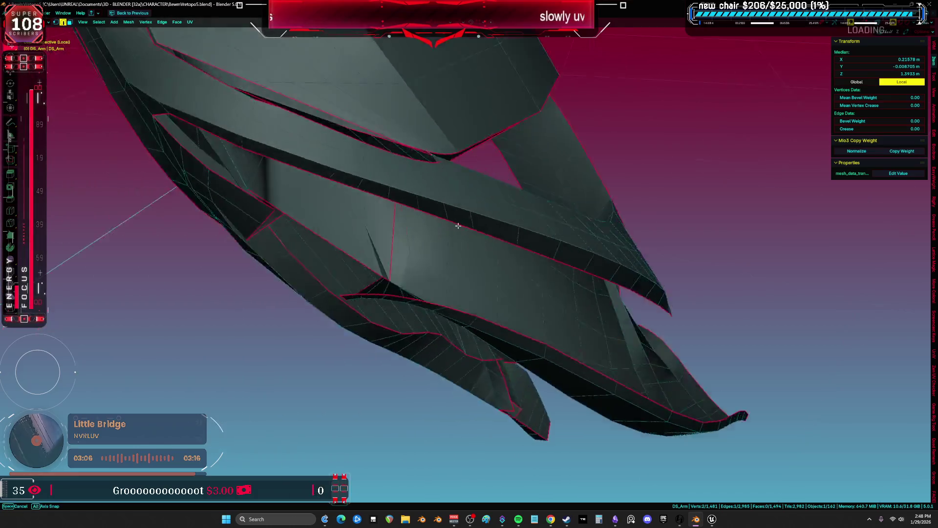
key(l)
key(shift+F10)
Inspect DS_Arm's unwrap, restore the full 3D view, and switch the mesh into Sculpt Mode
scroll(533, 297, down, 3)
scroll(533, 297, up, 2)
shift+scroll(396, 184, up, 4)
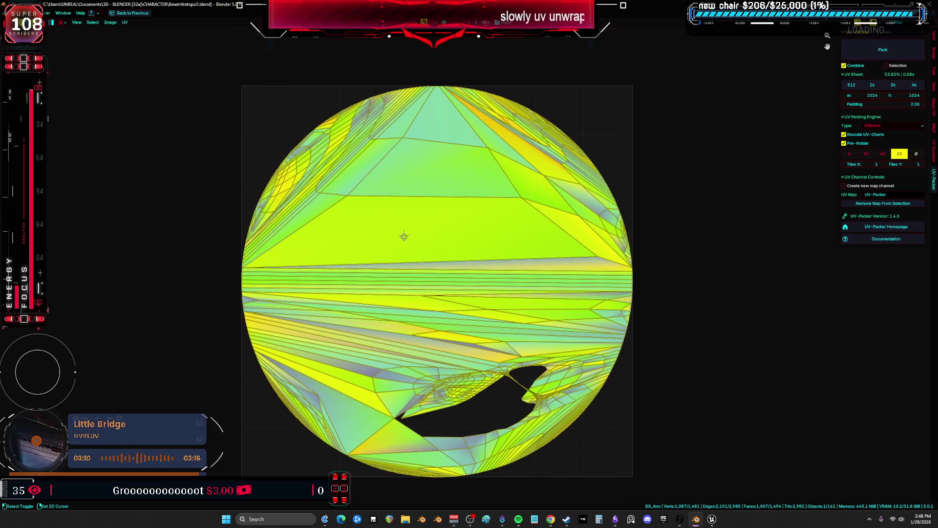
key(ctrl+space)
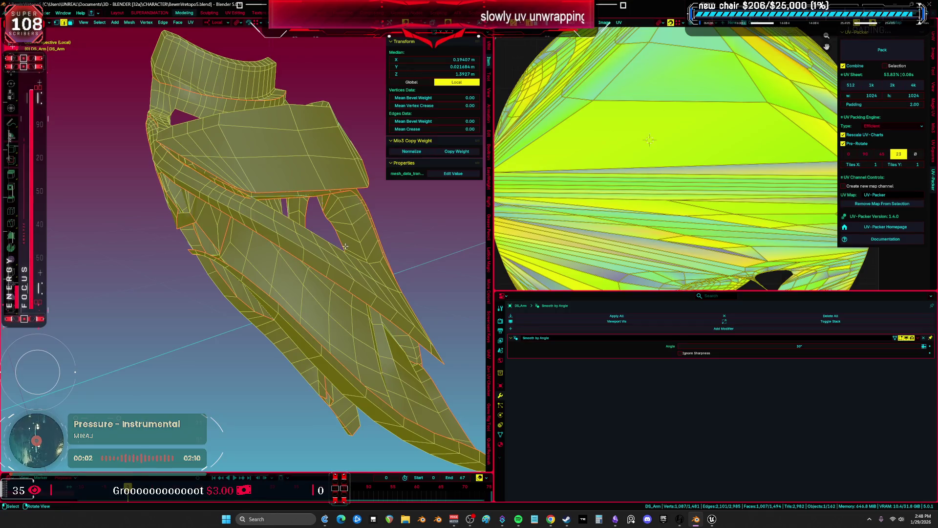
key(ctrl+space)
mouse_move(484, 226)
middle_down()
mouse_move(404, 226)
mouse_move(398, 200)
mouse_move(406, 201)
mouse_move(384, 216)
mouse_move(352, 288)
mouse_move(392, 299)
mouse_move(535, 235)
mouse_move(477, 224)
mouse_move(504, 215)
middle_up()
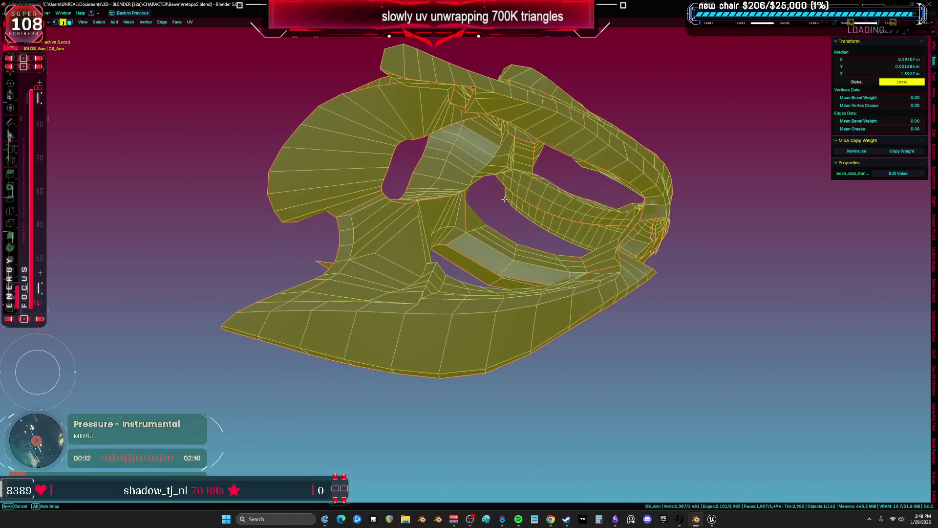
key(ctrl+Tab)
scroll(456, 329, up, 3)
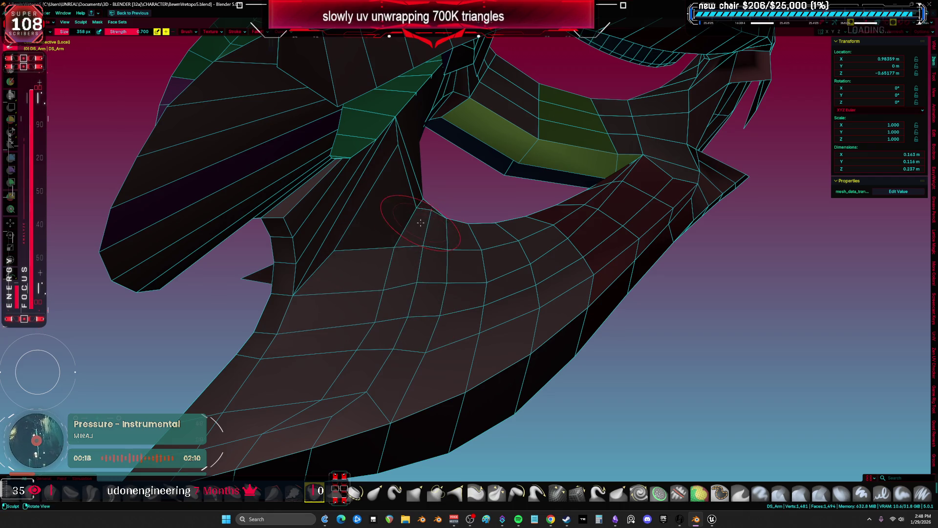
Bring DS_Arm back into Edit Mode with vertex selection and see-through shading
mouse_move(396, 259)
middle_down()
mouse_move(448, 183)
mouse_move(507, 178)
mouse_move(450, 230)
mouse_move(436, 266)
mouse_move(522, 337)
middle_up()
key(Tab)
key(z)
mouse_move(409, 350)
middle_down()
mouse_move(430, 220)
mouse_move(469, 247)
mouse_move(406, 303)
mouse_move(416, 363)
middle_up()
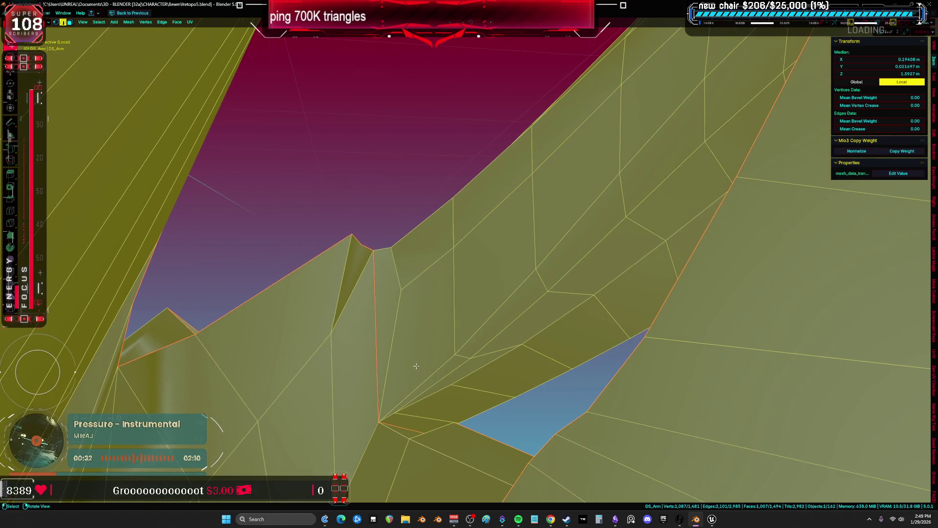
key(3)
key(alt+a)
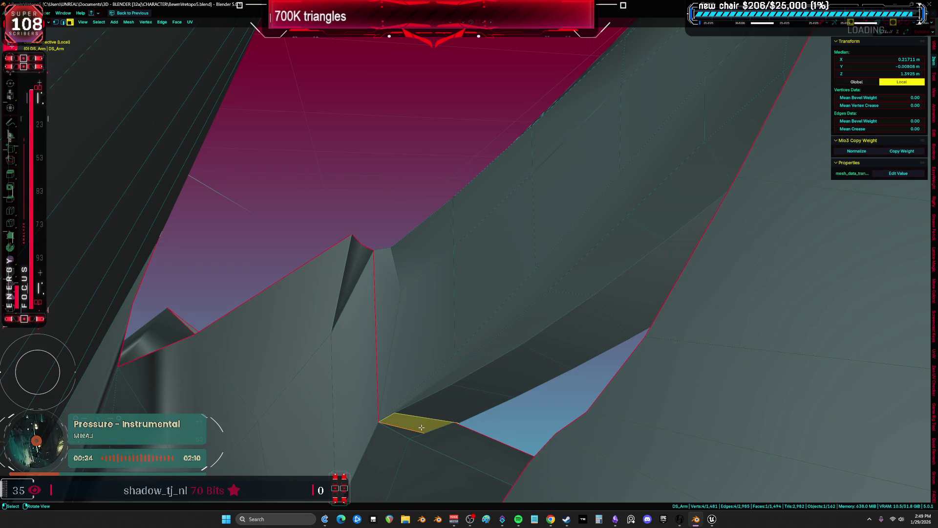
key(1)
key(alt+z)
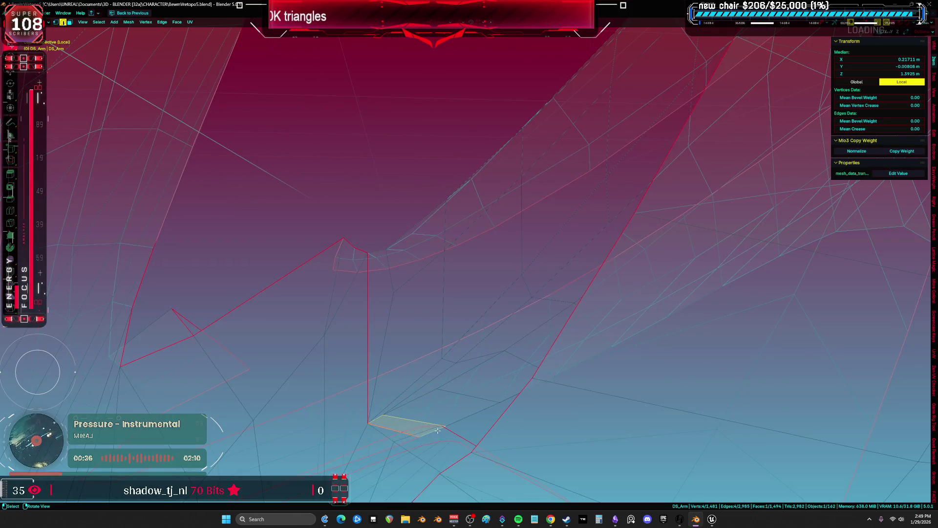
mouse_move(443, 433)
middle_down()
mouse_move(411, 335)
mouse_move(486, 299)
middle_up()
key(alt+z)
Move the stray vertex into place, mark the repaired edge as a seam, and view the UVs
key(g)
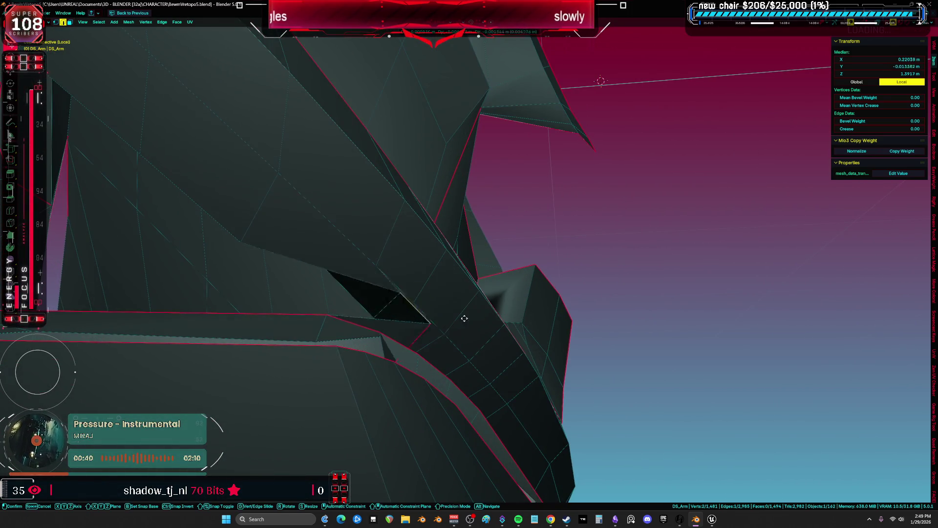
mouse_move(408, 303)
middle_down()
mouse_move(522, 345)
mouse_move(409, 332)
middle_up()
key(alt+z)
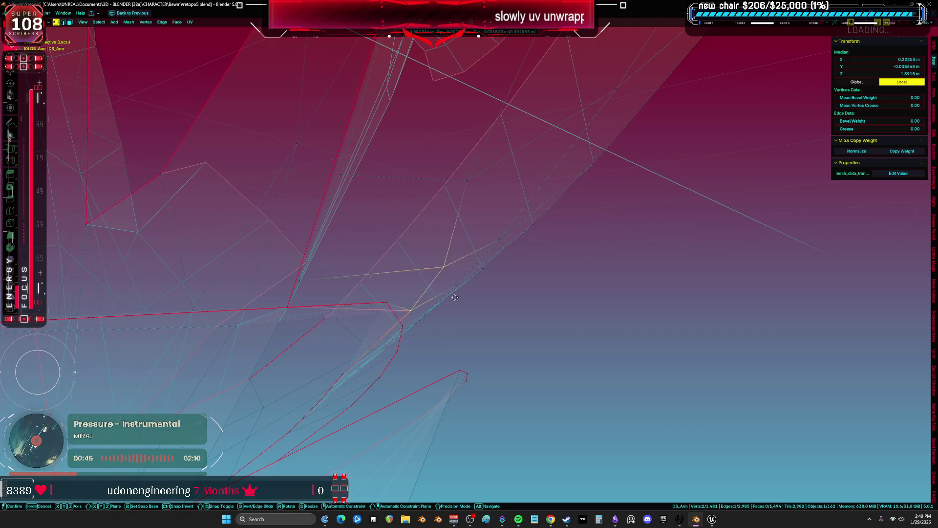
click(456, 296)
middle_drag(456, 296, 394, 316)
click(364, 321)
scroll(368, 318, up, 3)
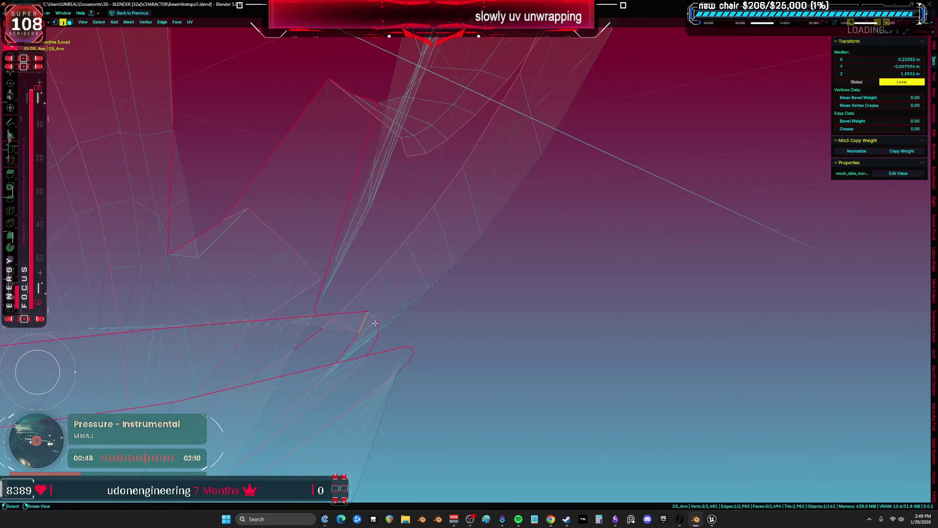
key(l)
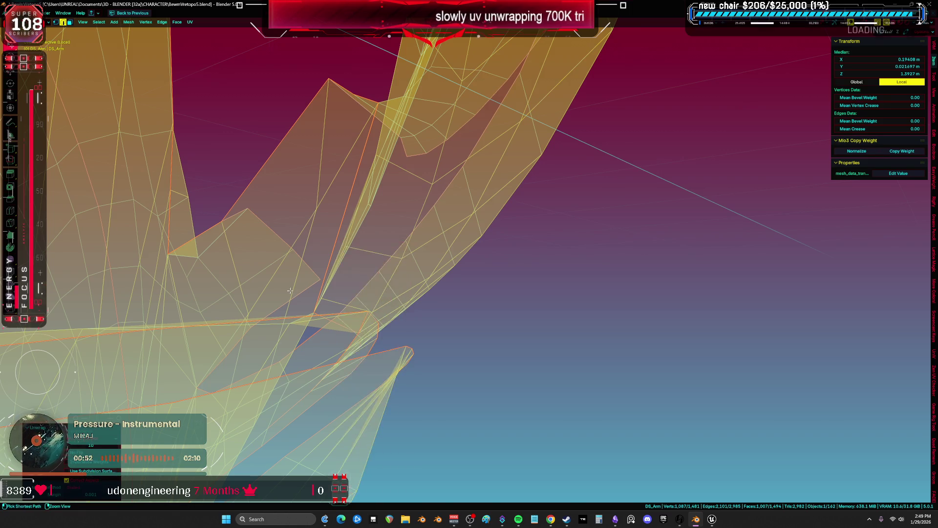
key(shift+F10)
Review DS_Arm's UV islands in the UV Editor
click(347, 269)
scroll(348, 271, up, 2)
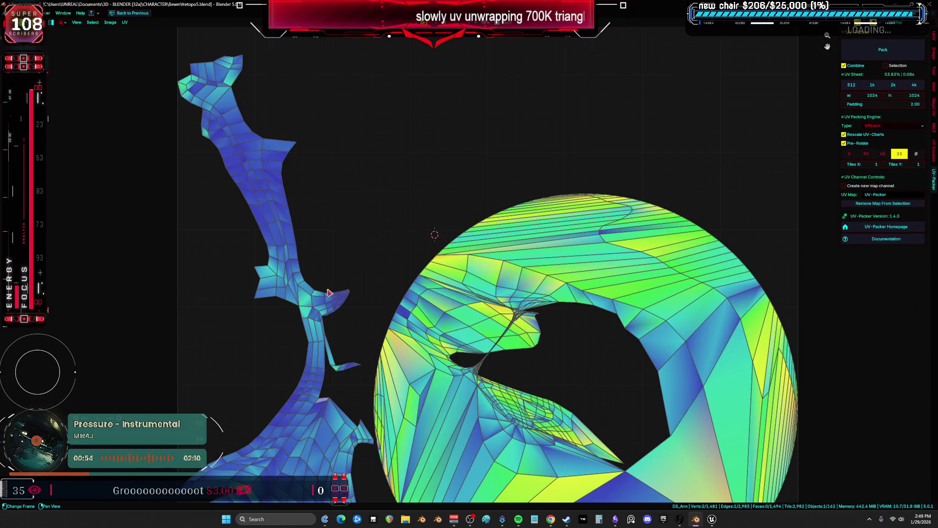
scroll(411, 237, down, 1)
scroll(409, 271, up, 3)
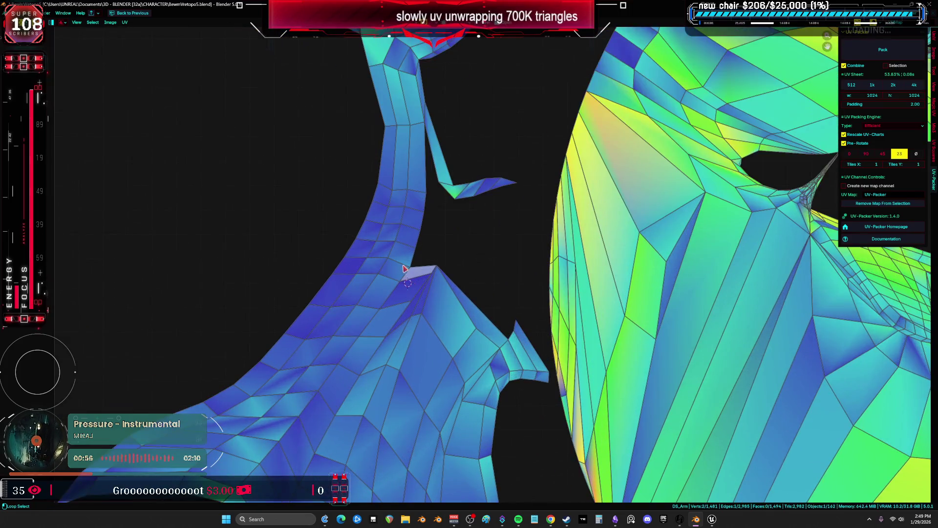
scroll(405, 276, down, 4)
Mark the selected edges as a seam and view DS_Arm in front and side orthographic views
key(ctrl+space)
key(ctrl+e)
click(300, 272)
key(grave)
click(325, 266)
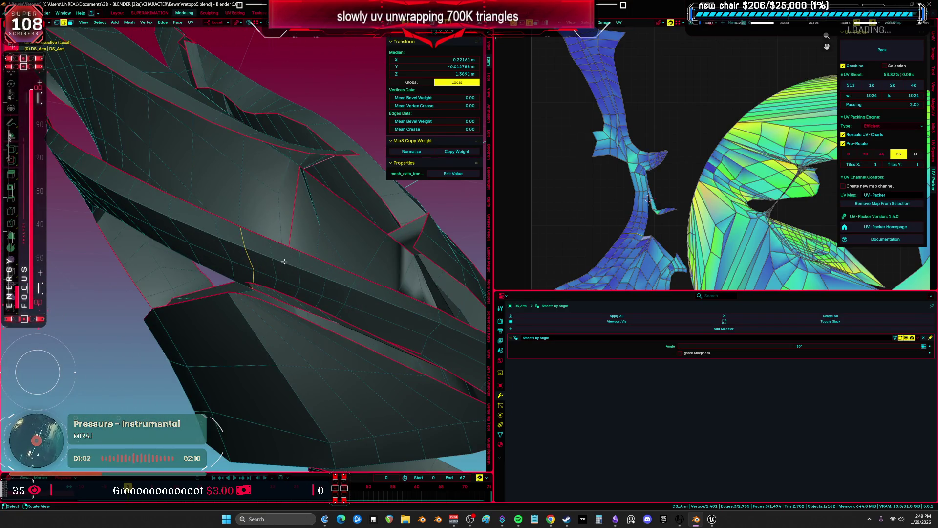
key(KP_1)
key(KP_3)
scroll(351, 280, up, 3)
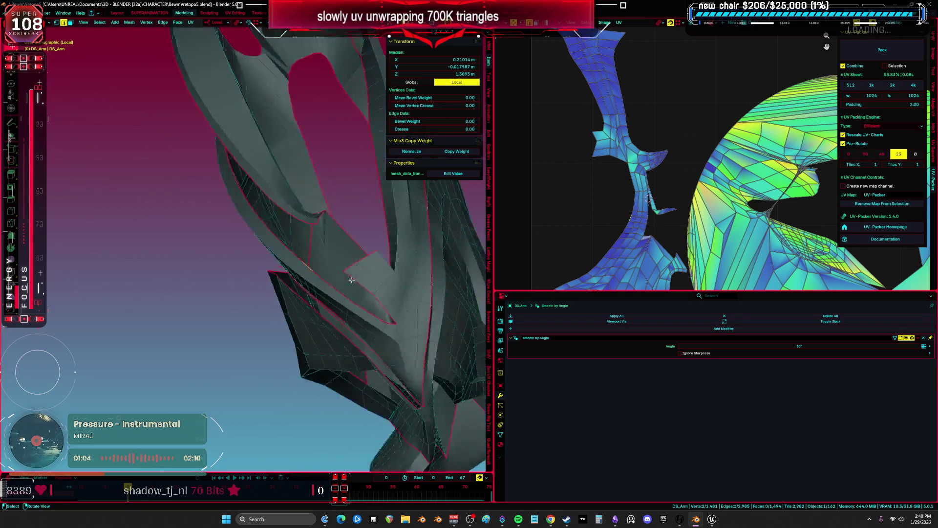
key(ctrl+space)
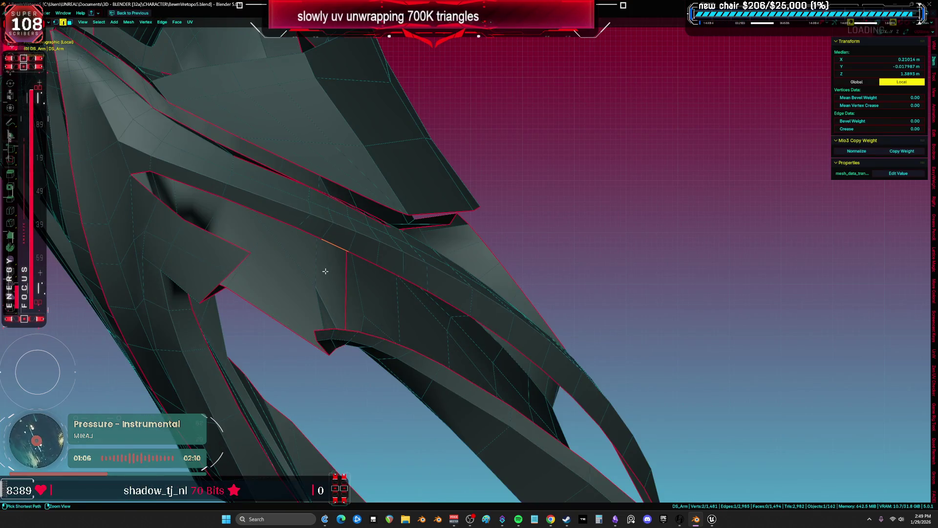
Select an edge path along DS_Arm's inner fold and mark it as a seam
key(ctrl+space)
key(l)
key(ctrl+space)
middle_drag(293, 289, 309, 293)
click(256, 272)
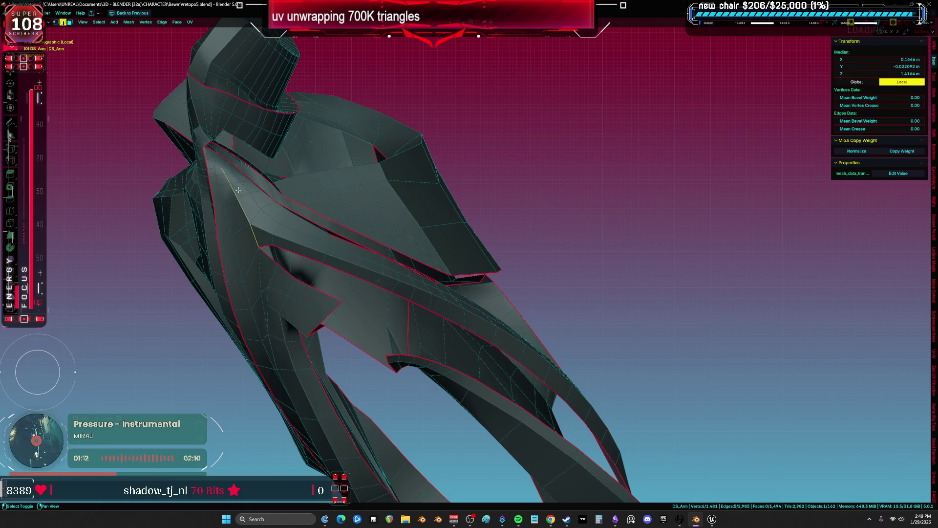
scroll(239, 198, up, 5)
mouse_move(252, 250)
middle_down()
mouse_move(349, 255)
mouse_move(310, 251)
mouse_move(274, 214)
mouse_move(372, 240)
mouse_move(337, 258)
middle_up()
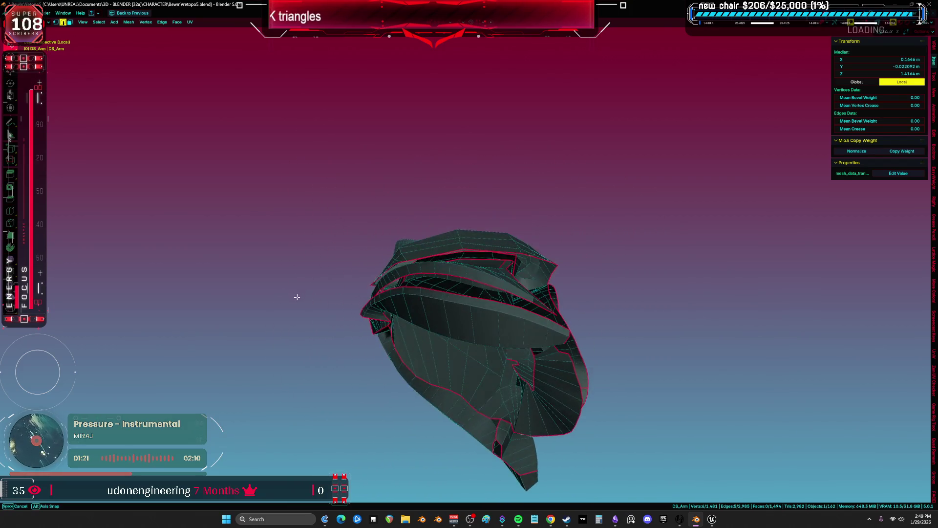
middle_drag(285, 301, 318, 318)
scroll(342, 333, up, 8)
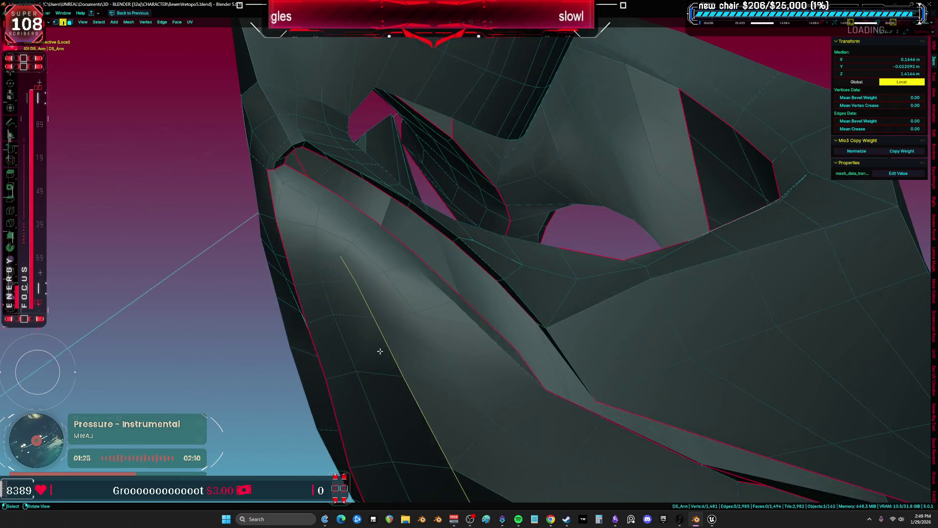
key(1)
mouse_move(380, 351)
middle_down()
mouse_move(356, 318)
mouse_move(342, 255)
middle_up()
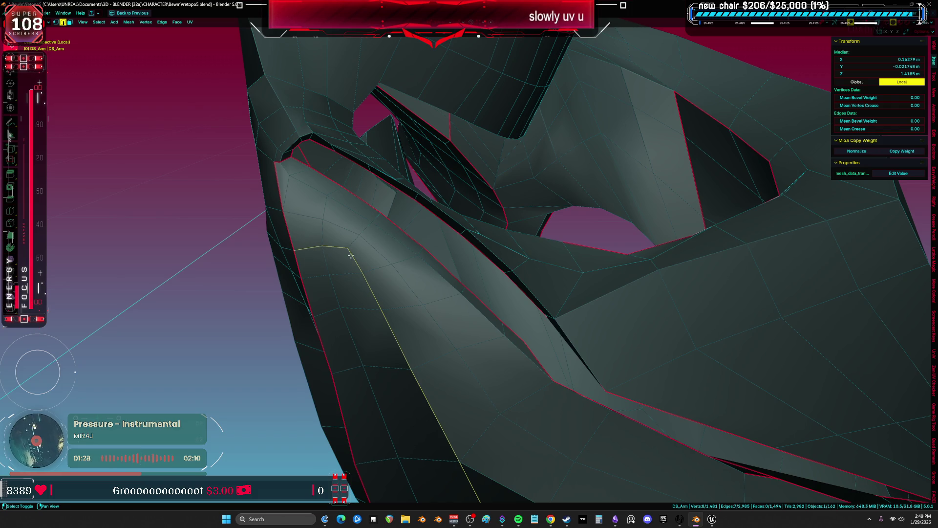
middle_drag(532, 379, 419, 242)
middle_drag(364, 254, 512, 283)
click(408, 261)
Shift a vertex along the panel edge, check the linked arm piece, and pick another vertex
click(416, 269)
key(g)
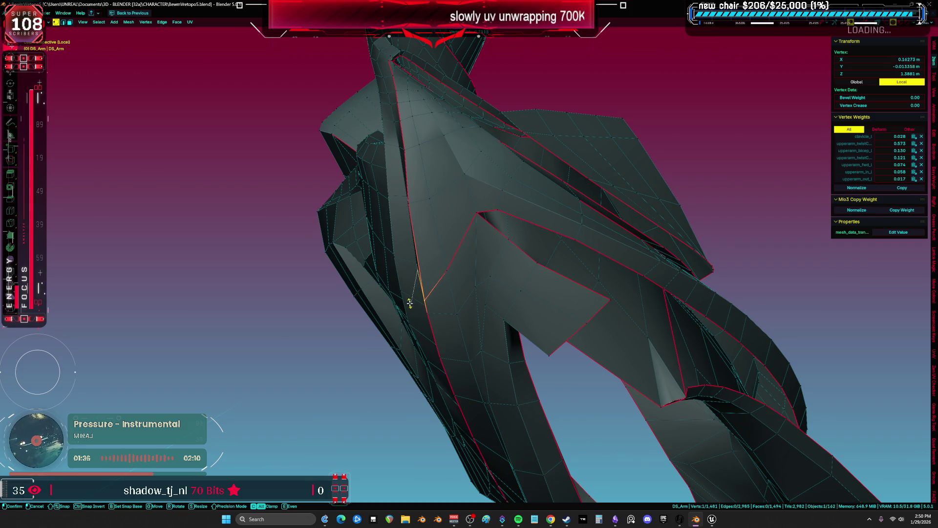
click(409, 303)
key(ctrl+l)
scroll(478, 319, down, 3)
key(shift+alt+z)
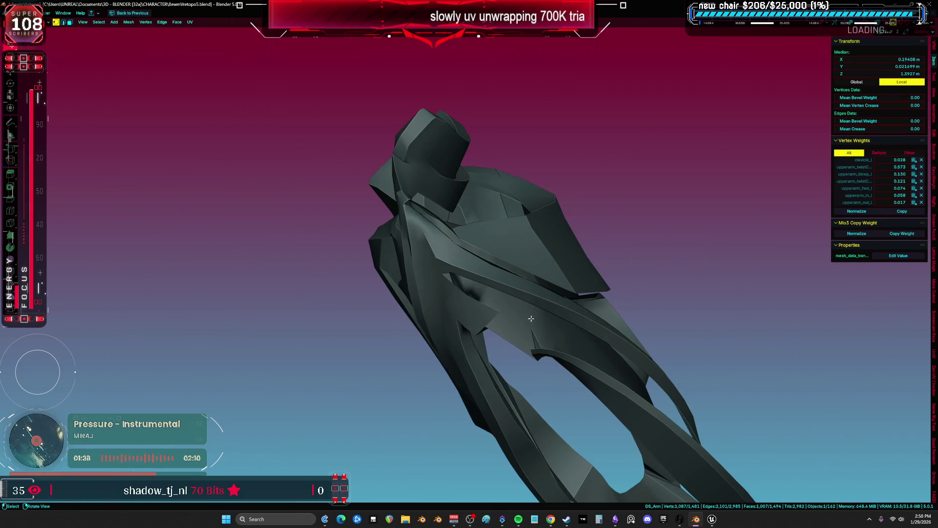
key(shift+alt+z)
scroll(393, 262, up, 3)
click(372, 286)
Cancel the vertex slide, restore the arm selection and unwrap it with Minimum Stretch
key(g)
key(g)
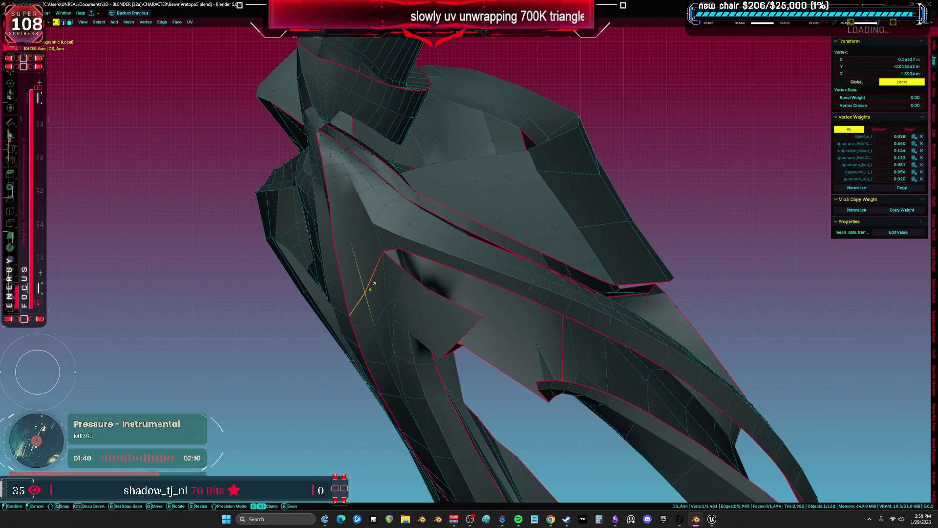
key(Escape)
key(ctrl+z)
key(u)
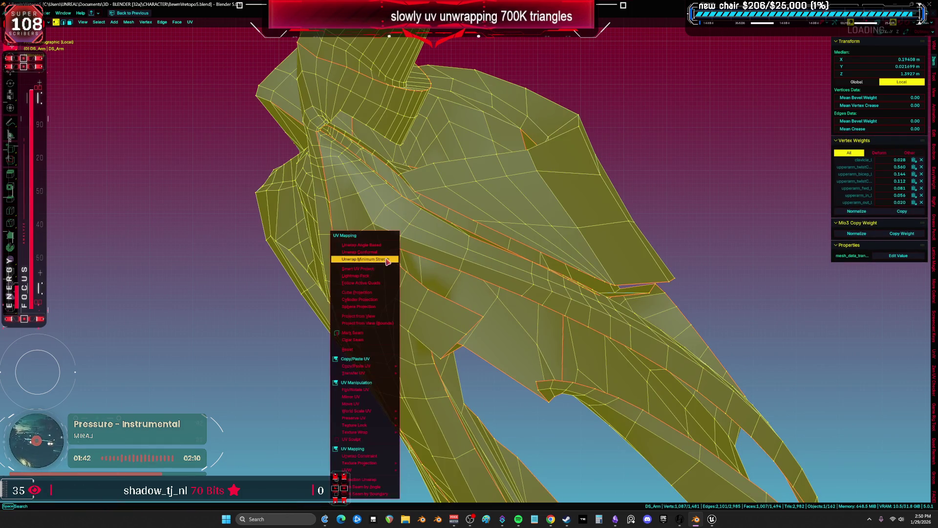
click(385, 256)
Inspect the new UV layout full-screen and select the small spike island
key(shift+F10)
scroll(455, 277, up, 5)
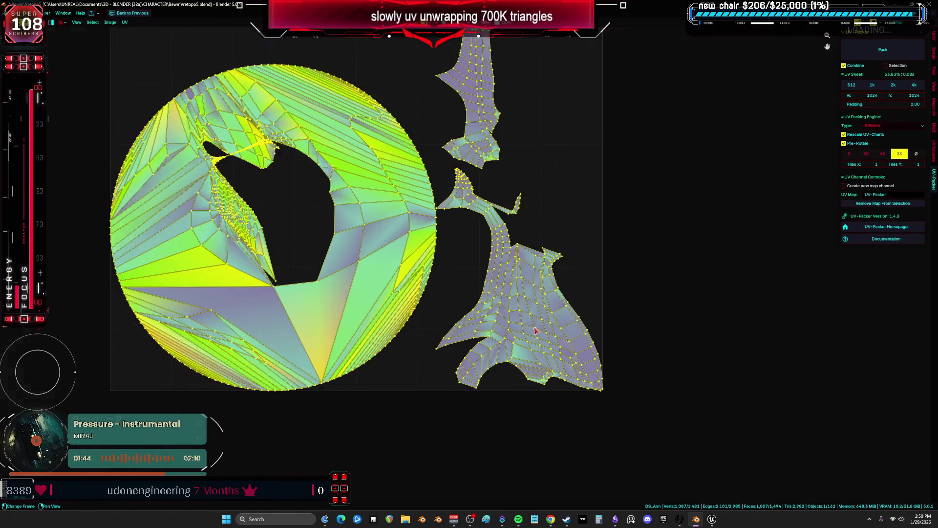
click(493, 159)
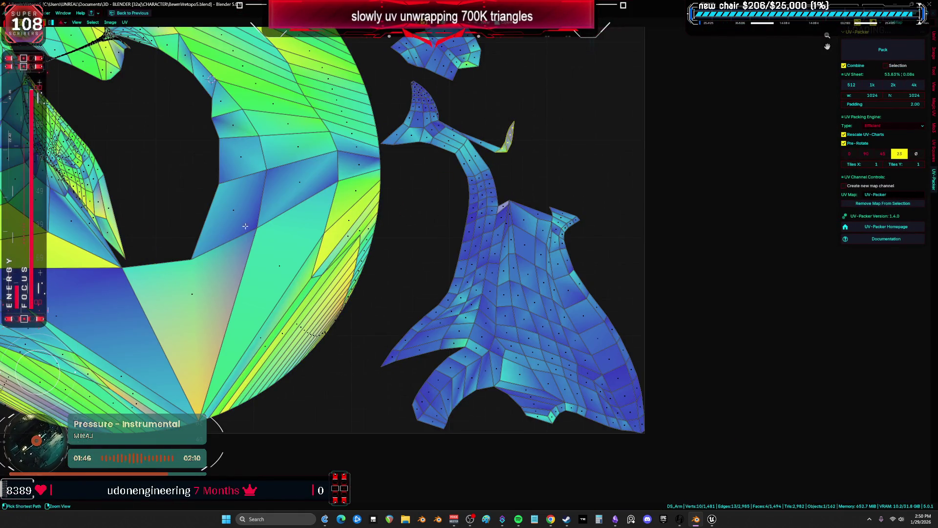
key(ctrl+space)
mouse_move(238, 230)
middle_down()
mouse_move(283, 219)
mouse_move(268, 235)
mouse_move(273, 250)
middle_up()
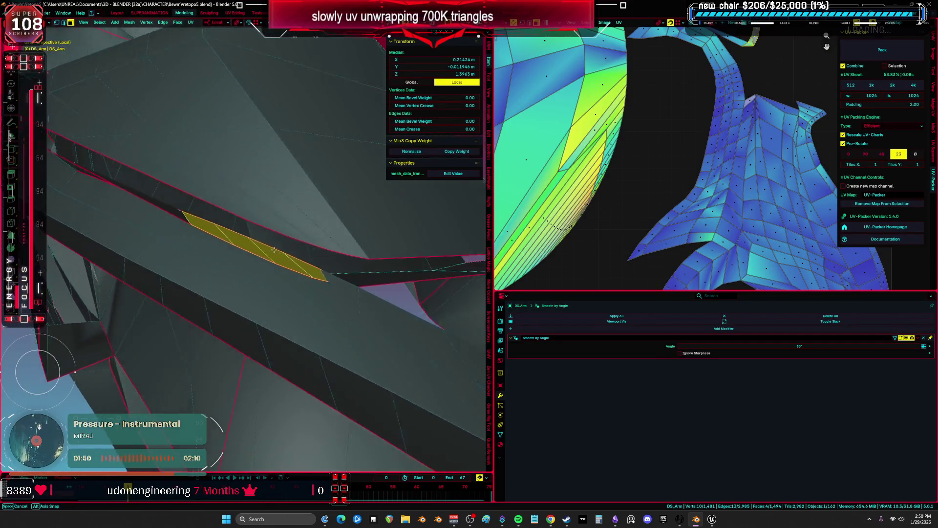
scroll(655, 210, down, 3)
key(ctrl+space)
scroll(488, 252, up, 3)
scroll(488, 258, down, 3)
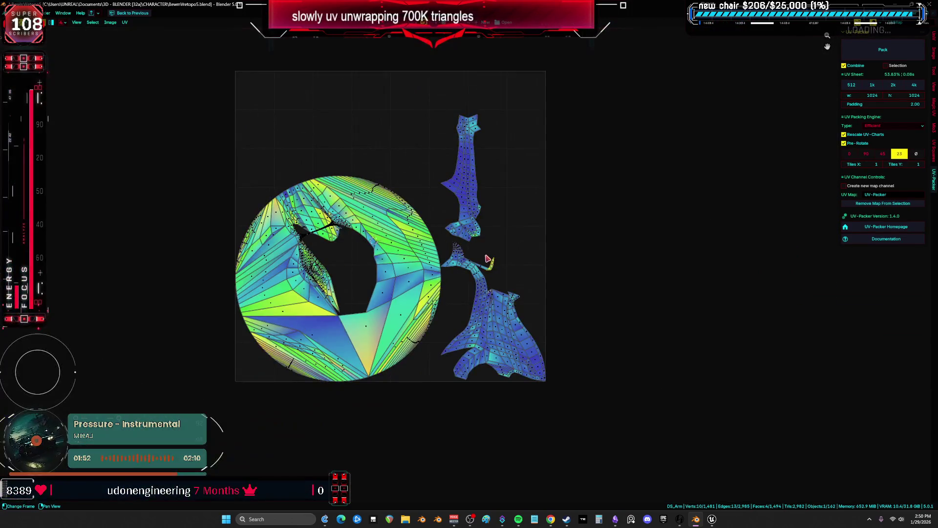
key(ctrl+space)
Select the whole right UV island, then frame and orbit the arm in the full 3D view
middle_drag(245, 220, 264, 235)
key(ctrl+space)
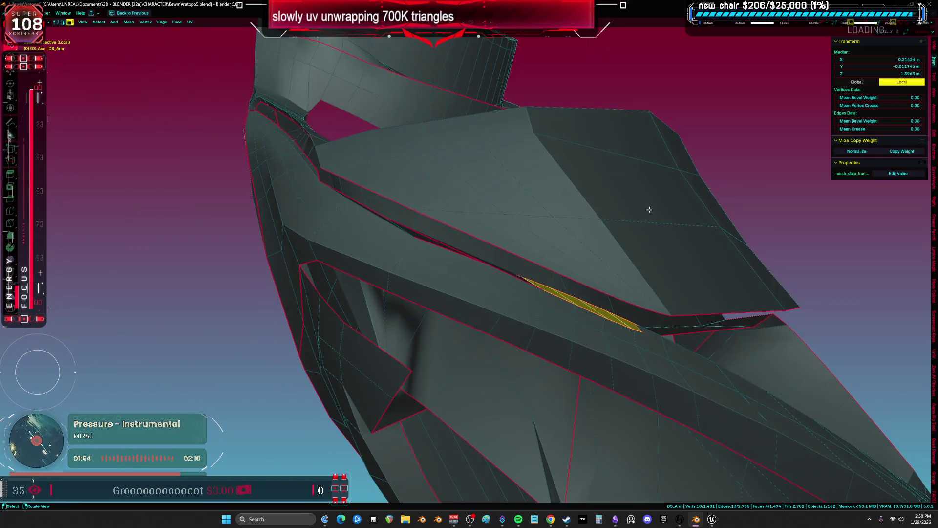
key(ctrl+space)
key(ctrl+space)
key(ctrl+l)
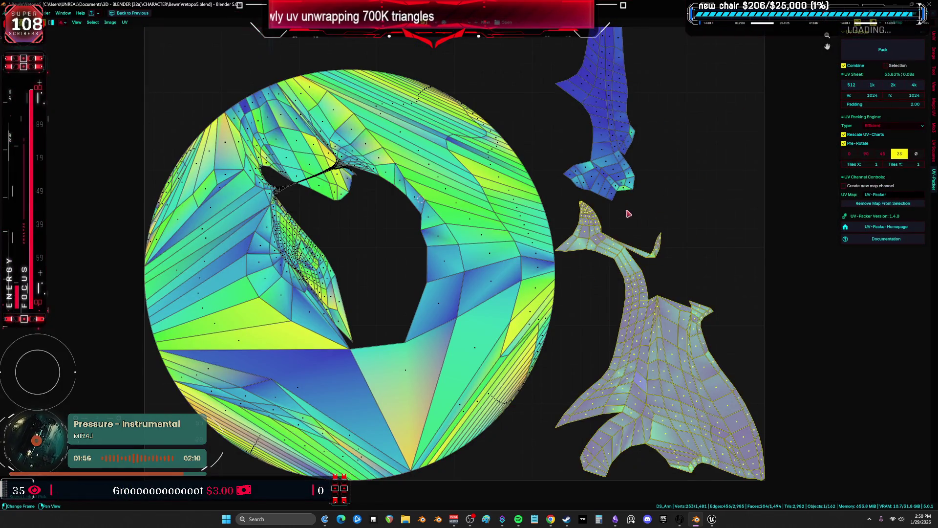
key(ctrl+space)
key(alt+a)
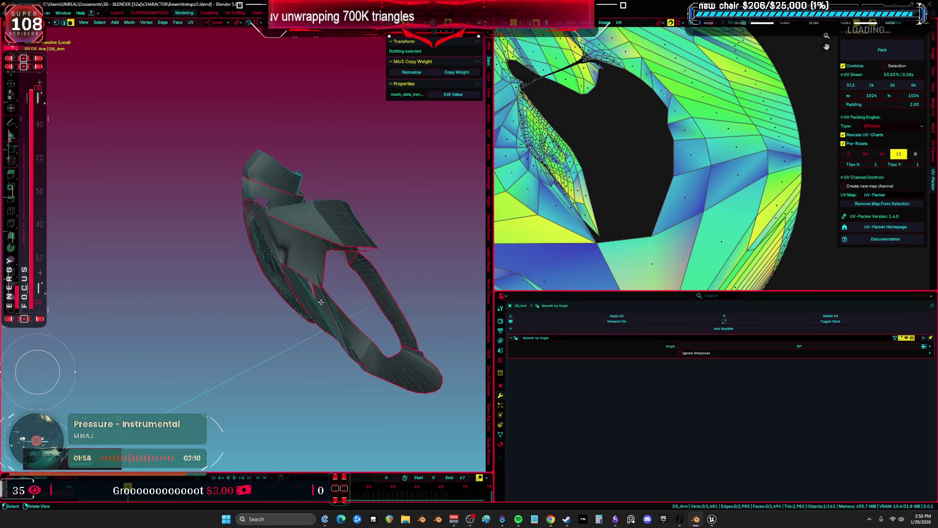
key(ctrl+space)
key(a)
key(KP_Decimal)
key(alt+a)
mouse_move(669, 216)
middle_down()
mouse_move(624, 272)
mouse_move(488, 319)
mouse_move(530, 300)
mouse_move(400, 307)
mouse_move(425, 245)
mouse_move(395, 302)
mouse_move(435, 209)
mouse_move(245, 237)
mouse_move(194, 260)
middle_up()
Mark a seam along an edge loop on the arm's inner surface
alt+click(425, 225)
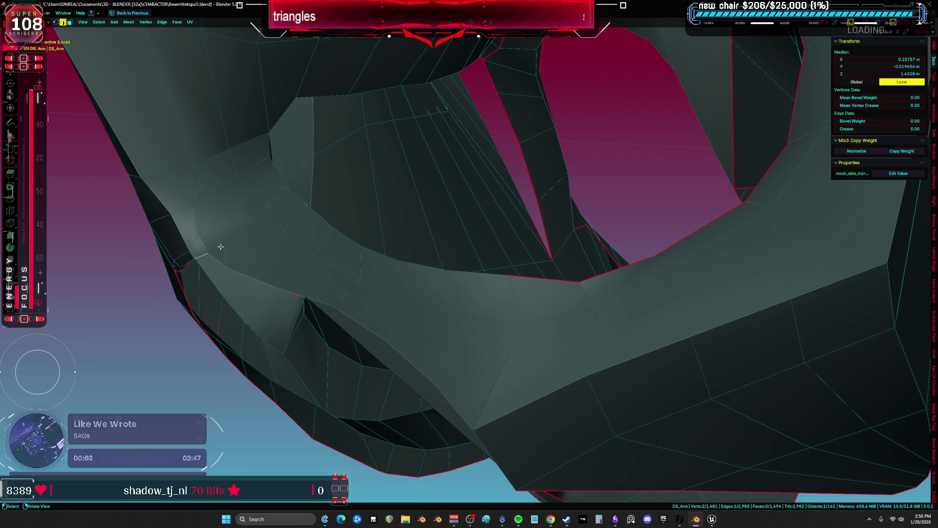
mouse_move(269, 200)
middle_down()
mouse_move(308, 299)
mouse_move(373, 225)
mouse_move(266, 196)
mouse_move(245, 171)
mouse_move(210, 166)
middle_up()
key(alt+z)
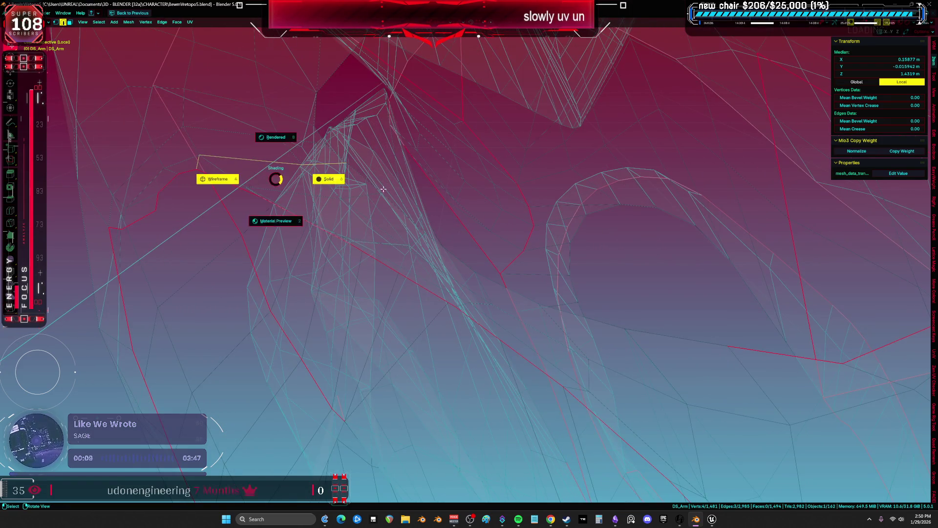
click(383, 192)
key(shift+grave)
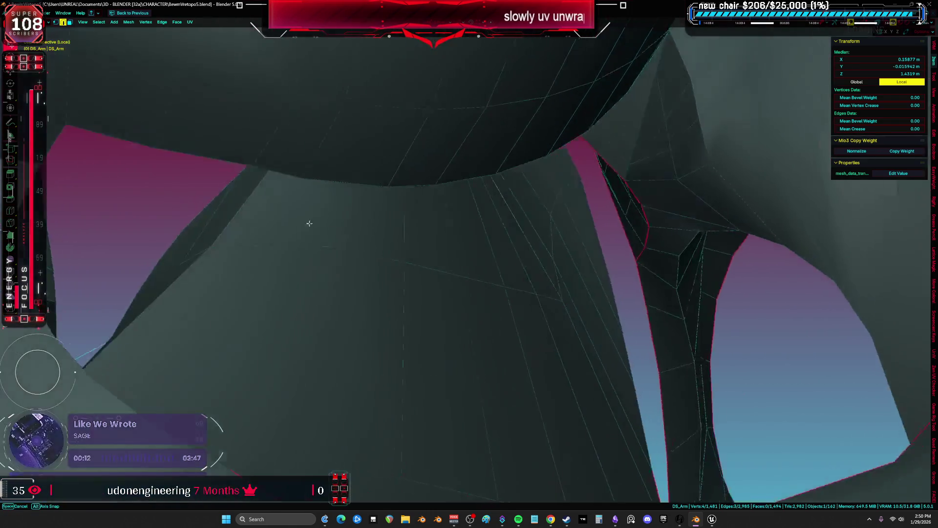
key(s)
click(322, 226)
middle_drag(278, 158, 350, 233)
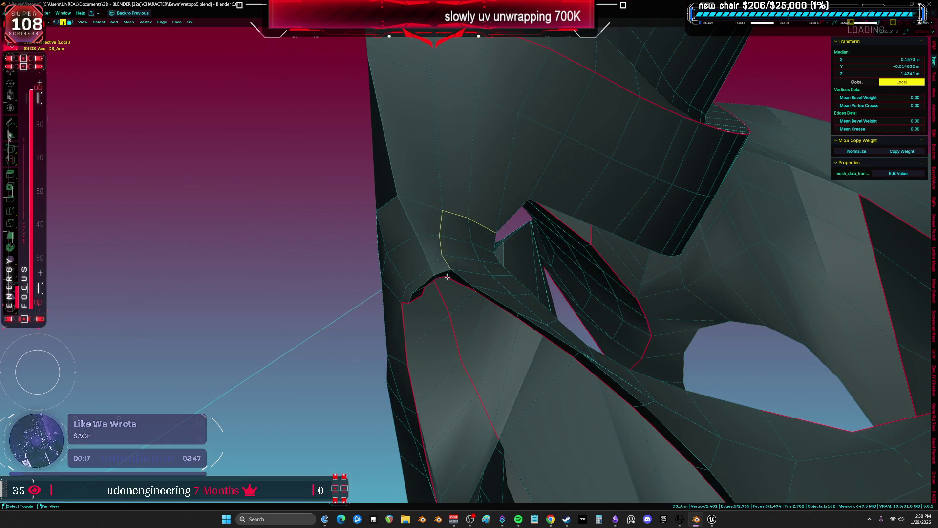
click(477, 275)
Examine the arm's hidden inner edges from several angles in X-ray and wireframe display
key(shift+grave)
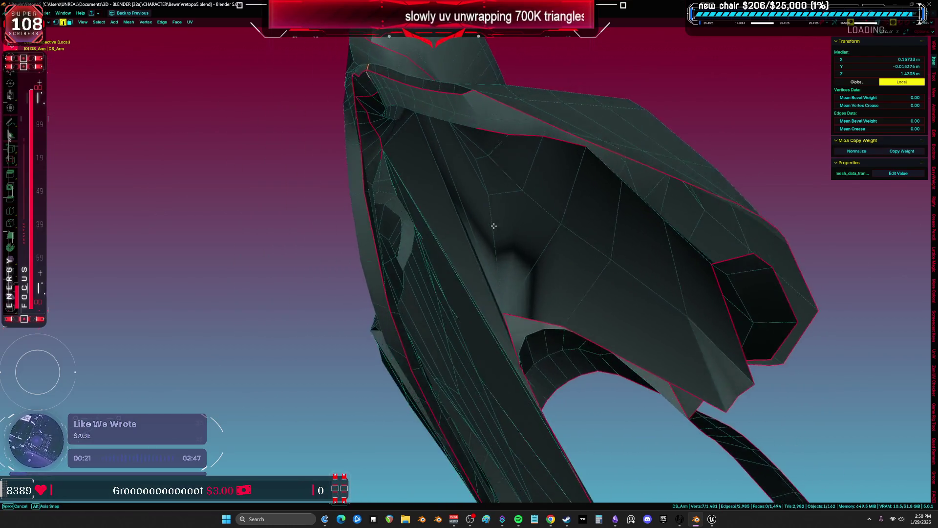
click(413, 190)
key(alt+z)
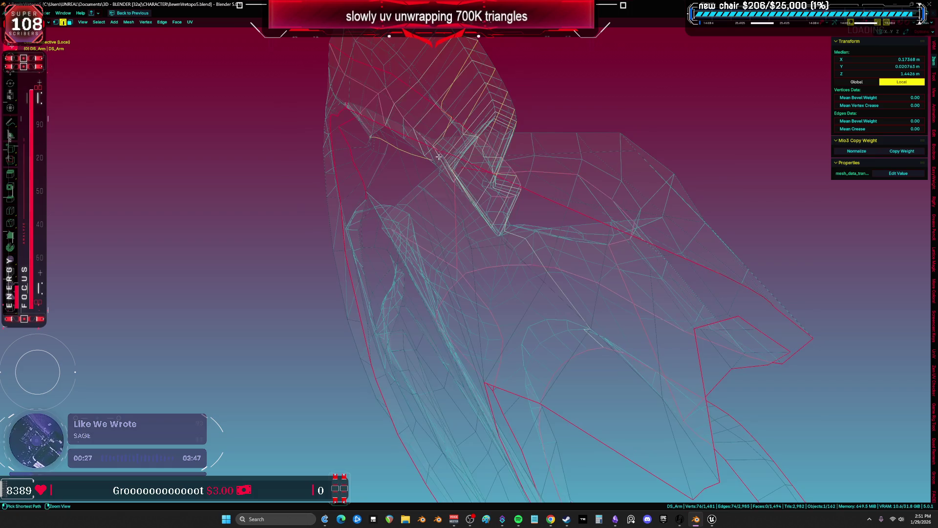
click(398, 250)
key(z)
click(488, 251)
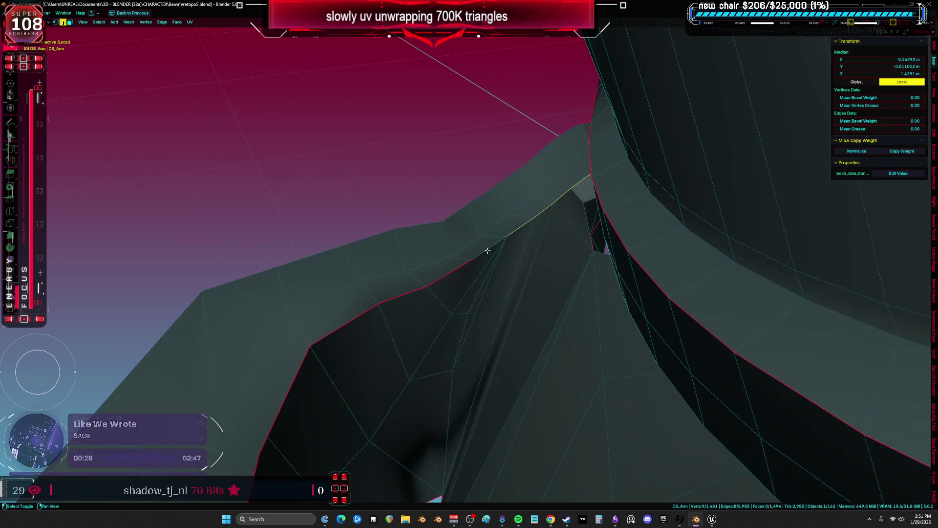
mouse_move(477, 249)
middle_down()
mouse_move(574, 229)
mouse_move(562, 230)
middle_up()
key(shift+z)
mouse_move(362, 174)
middle_down()
mouse_move(436, 203)
mouse_move(427, 222)
mouse_move(306, 251)
middle_up()
key(shift+z)
mouse_move(433, 241)
middle_down()
mouse_move(624, 216)
mouse_move(461, 254)
mouse_move(450, 254)
mouse_move(500, 246)
mouse_move(402, 248)
middle_up()
Mark an edge path along the fold as a seam and select the linked region
click(402, 248)
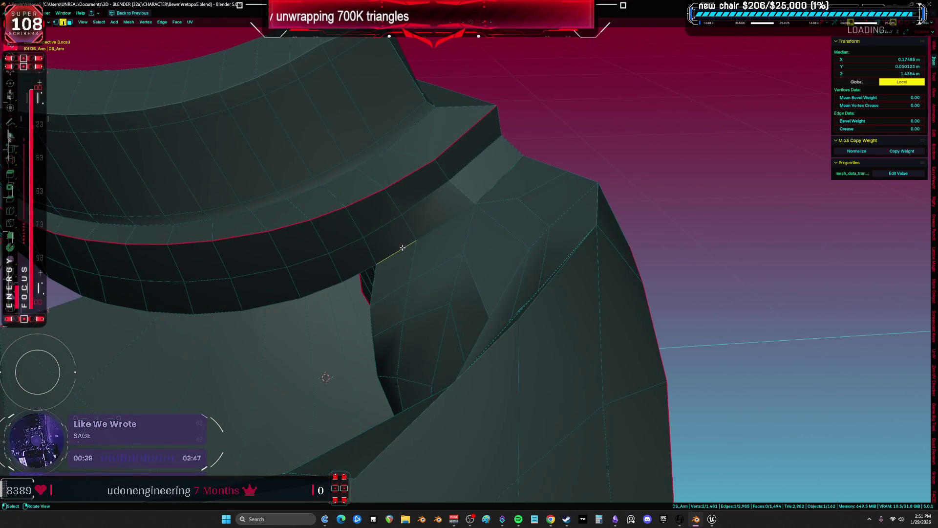
mouse_move(483, 201)
middle_down()
mouse_move(442, 237)
mouse_move(404, 199)
middle_up()
shift+click(441, 234)
mouse_move(386, 163)
middle_down()
mouse_move(411, 237)
mouse_move(447, 226)
mouse_move(391, 271)
middle_up()
mouse_move(385, 236)
middle_down()
mouse_move(450, 230)
mouse_move(430, 210)
mouse_move(434, 202)
mouse_move(447, 256)
mouse_move(435, 199)
mouse_move(480, 211)
mouse_move(530, 157)
mouse_move(447, 235)
mouse_move(419, 192)
mouse_move(460, 249)
mouse_move(459, 221)
mouse_move(509, 234)
mouse_move(505, 226)
middle_up()
shift+click(455, 234)
click(459, 250)
key(l)
key(l)
key(l)
Unwrap the selected arm mesh and review the resulting islands in the full-screen UV editor
key(u)
click(498, 225)
key(ctrl+space)
key(ctrl+space)
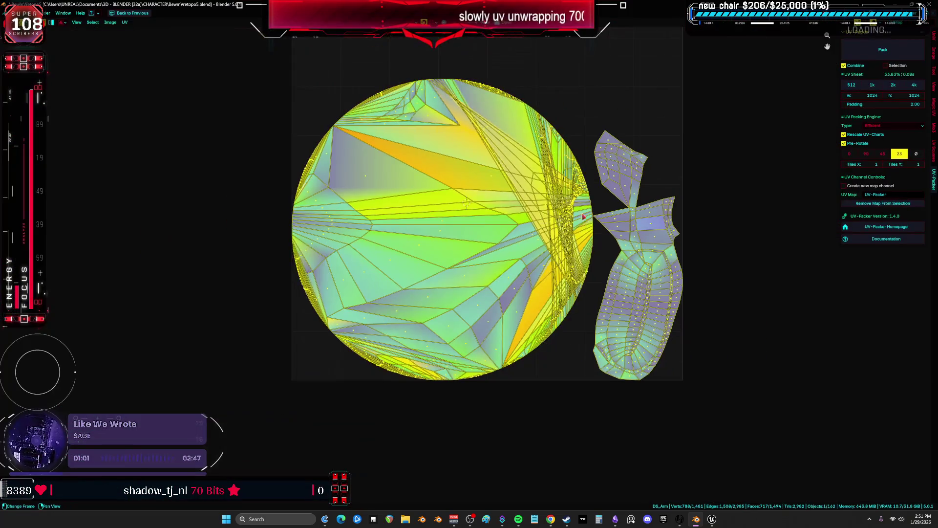
click(658, 230)
scroll(659, 231, up, 3)
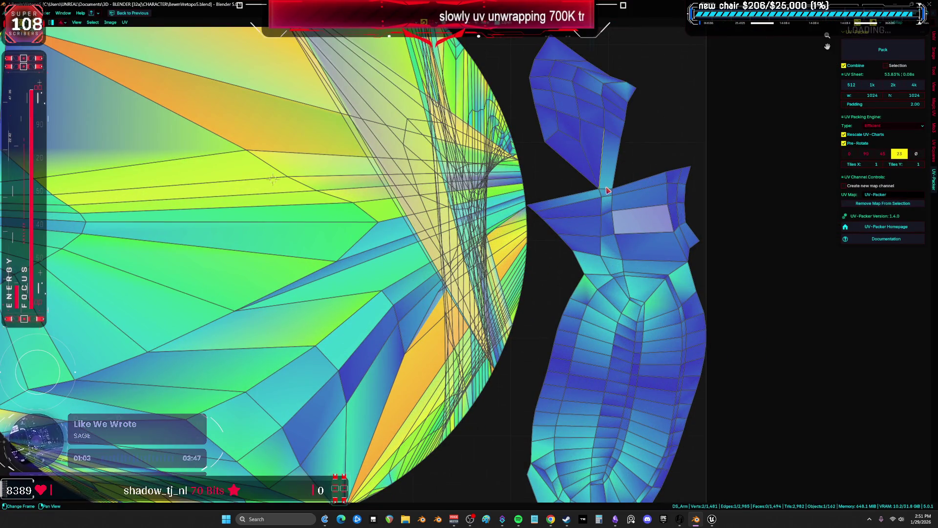
key(ctrl+space)
scroll(355, 223, up, 5)
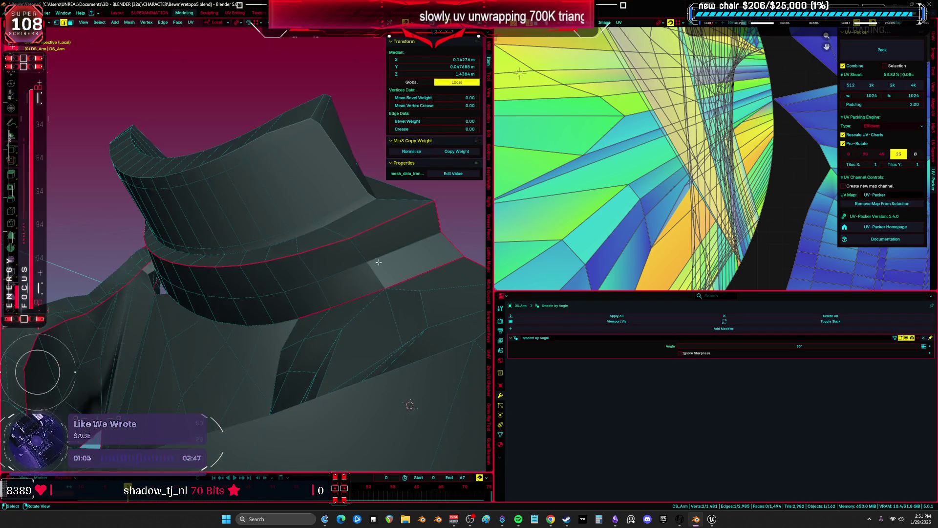
scroll(337, 254, down, 2)
Select a linked piece of the arm, then maximize the 3D view and clear the selection
key(alt+z)
mouse_move(345, 271)
middle_down()
mouse_move(236, 255)
mouse_move(261, 279)
middle_up()
key(alt+z)
scroll(236, 256, down, 5)
key(l)
key(l)
key(l)
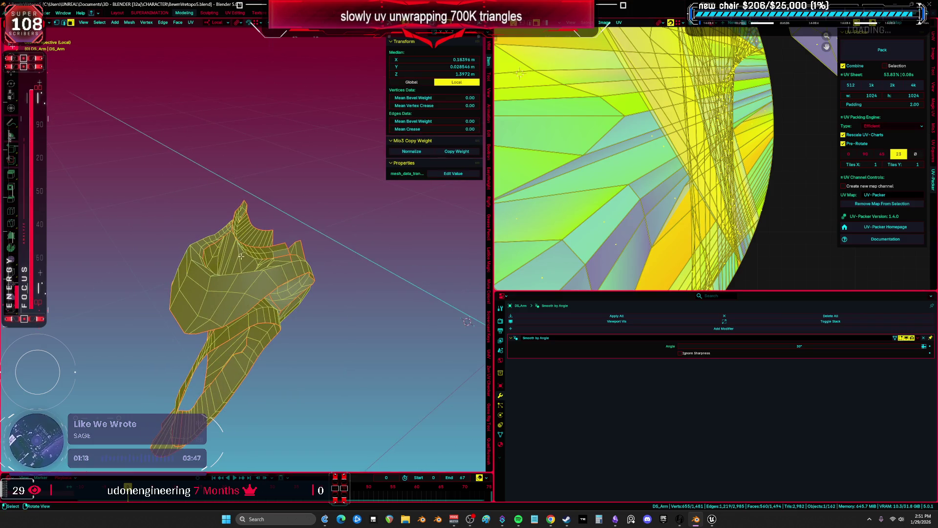
key(ctrl+space)
mouse_move(563, 245)
middle_down()
mouse_move(660, 235)
mouse_move(327, 295)
mouse_move(518, 285)
mouse_move(475, 280)
mouse_move(480, 245)
mouse_move(497, 276)
mouse_move(492, 193)
mouse_move(485, 206)
middle_up()
key(alt+a)
Select an edge path inside the arm piece and test the linked selection
click(518, 256)
scroll(494, 246, up, 2)
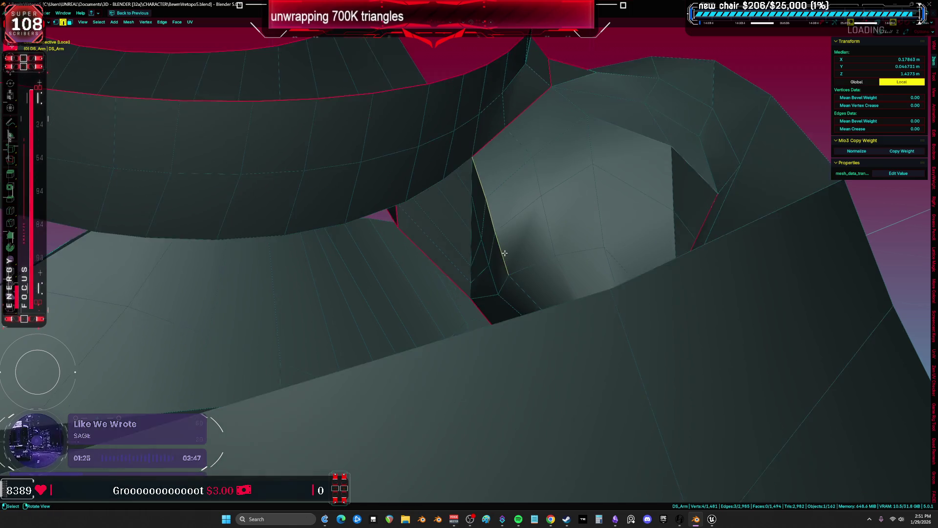
shift+click(509, 279)
right_click(494, 285)
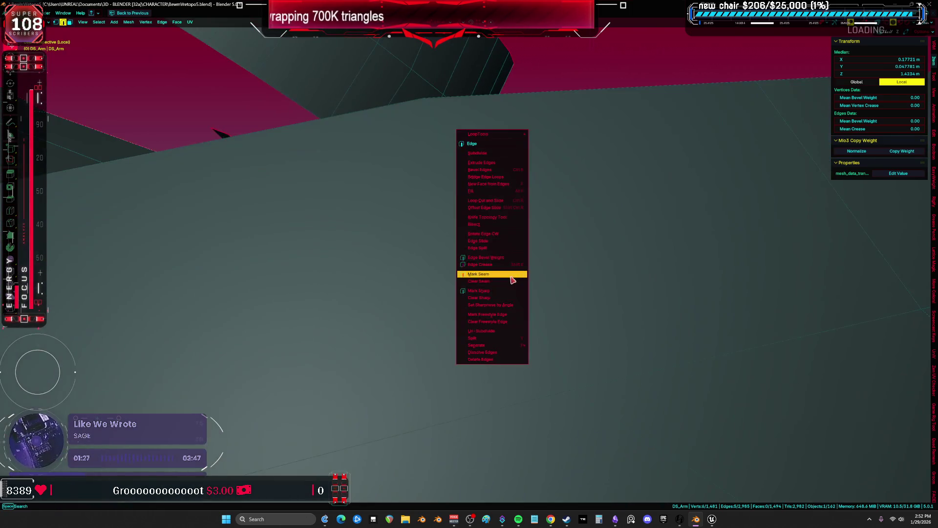
mouse_move(498, 289)
middle_down()
mouse_move(479, 303)
mouse_move(481, 339)
middle_up()
key(ctrl+l)
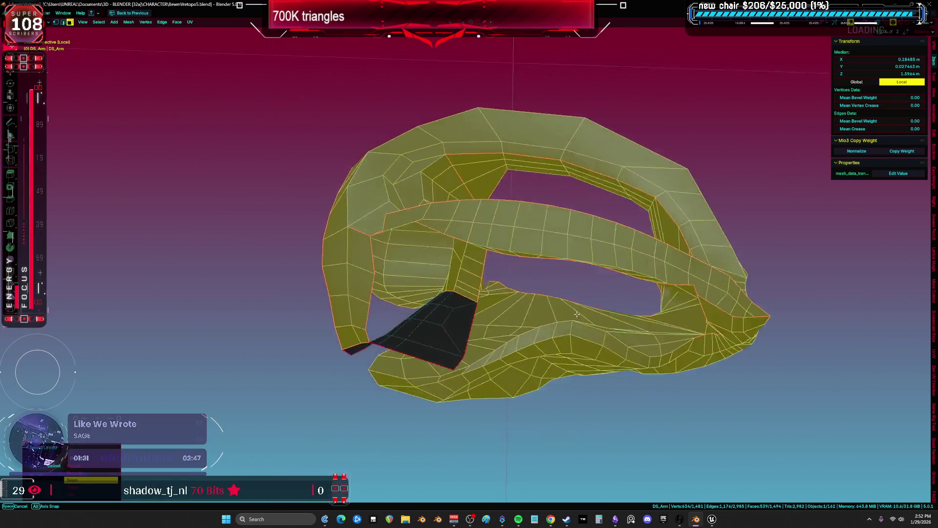
key(alt+a)
mouse_move(455, 261)
middle_down()
mouse_move(398, 291)
mouse_move(509, 286)
mouse_move(572, 260)
mouse_move(637, 258)
middle_up()
key(ctrl+z)
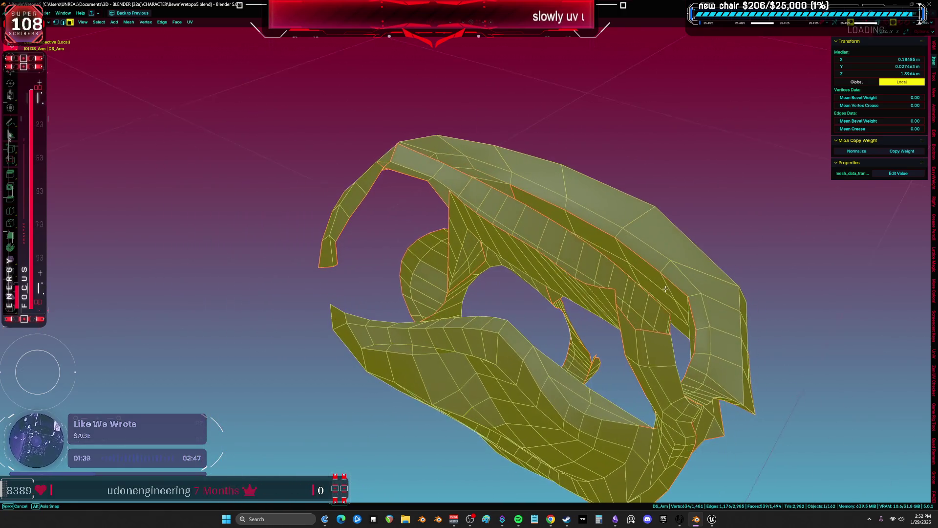
Check the seam-bounded region, clear the seam from the chosen edges and select nearby faces
mouse_move(542, 231)
middle_down()
mouse_move(491, 215)
mouse_move(455, 235)
mouse_move(419, 227)
mouse_move(315, 234)
mouse_move(377, 233)
mouse_move(371, 227)
mouse_move(528, 243)
mouse_move(397, 212)
mouse_move(465, 236)
mouse_move(503, 236)
mouse_move(527, 218)
mouse_move(554, 226)
mouse_move(544, 223)
middle_up()
key(ctrl+l)
key(alt+a)
click(395, 220)
click(544, 222)
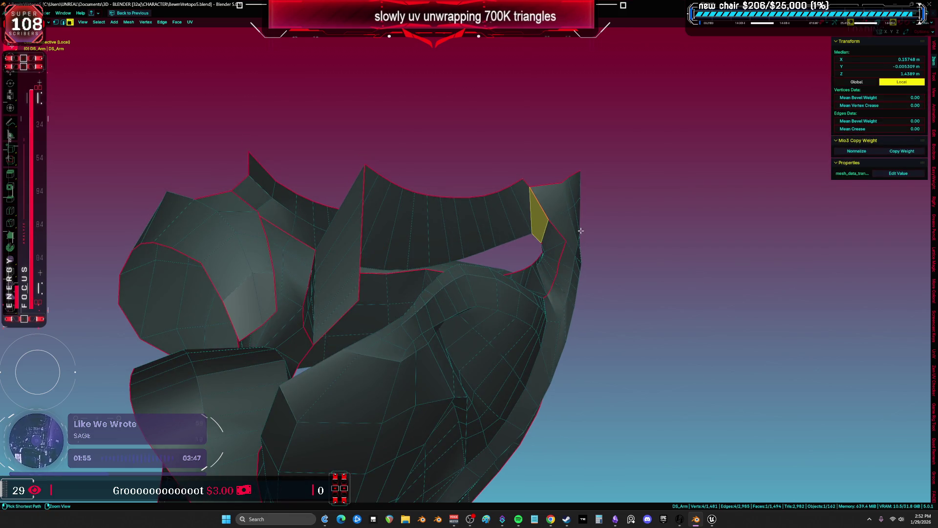
mouse_move(656, 227)
middle_down()
mouse_move(645, 279)
mouse_move(625, 255)
mouse_move(417, 299)
mouse_move(394, 258)
middle_up()
scroll(593, 233, up, 5)
click(409, 295)
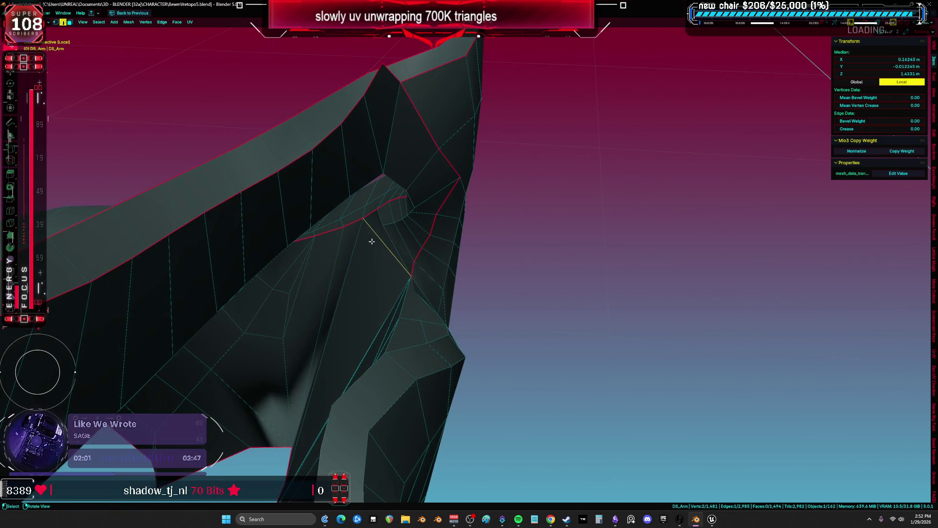
Mark seams enclosing the panel around the inner opening and select that island
click(353, 235)
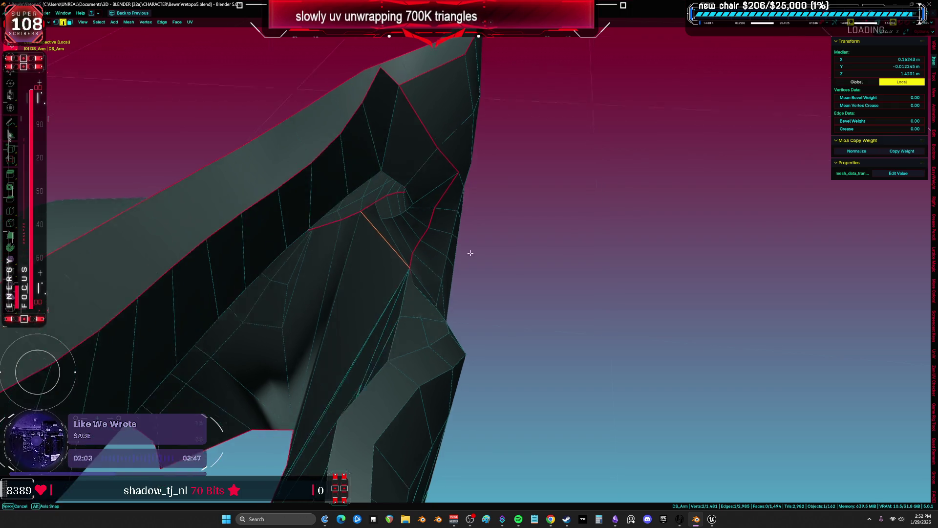
click(470, 251)
middle_drag(469, 251, 450, 205)
key(l)
mouse_move(447, 161)
middle_down()
mouse_move(446, 222)
mouse_move(483, 249)
mouse_move(476, 226)
mouse_move(450, 245)
mouse_move(419, 230)
mouse_move(337, 221)
middle_up()
Select the whole arm mesh and unwrap it into fresh UV islands
key(2)
click(445, 216)
key(alt+z)
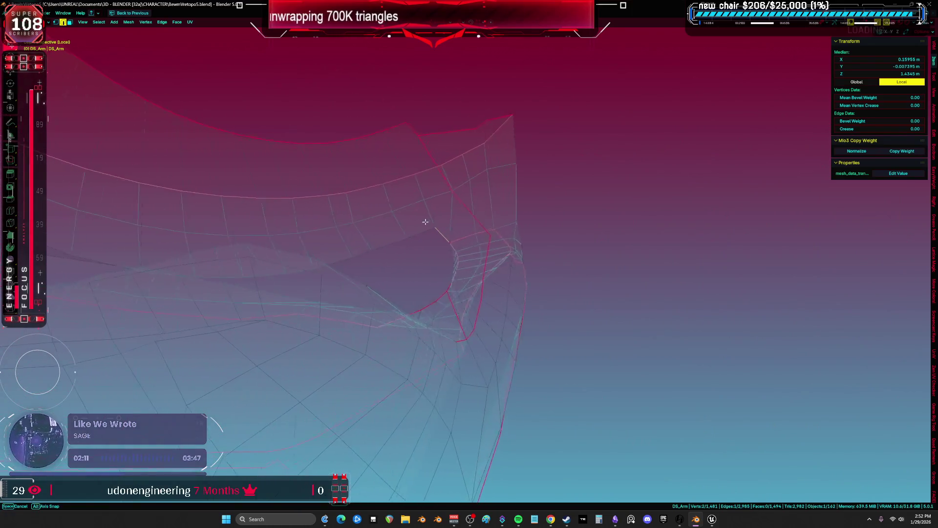
key(alt+z)
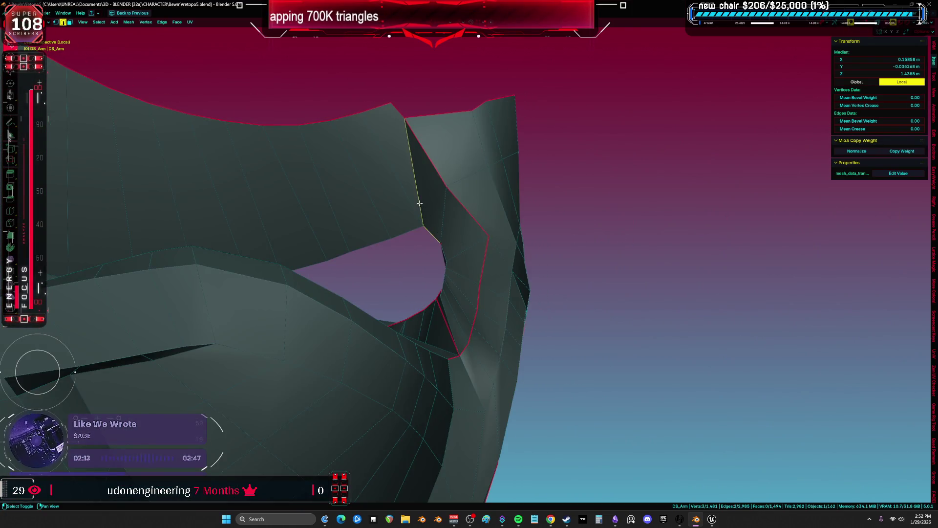
key(a)
key(u)
click(476, 210)
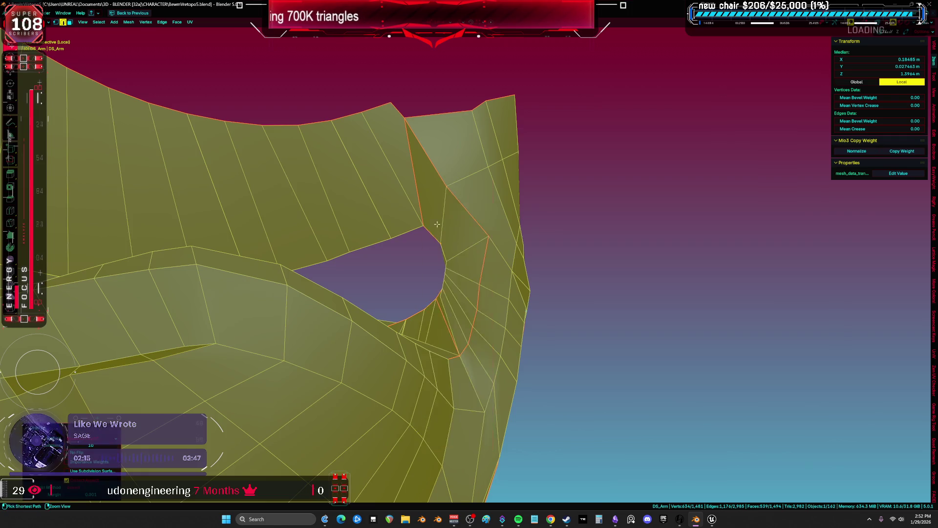
Inspect the new UV layout full-screen, select an edge, and orbit the arm
key(shift+F10)
scroll(445, 244, up, 6)
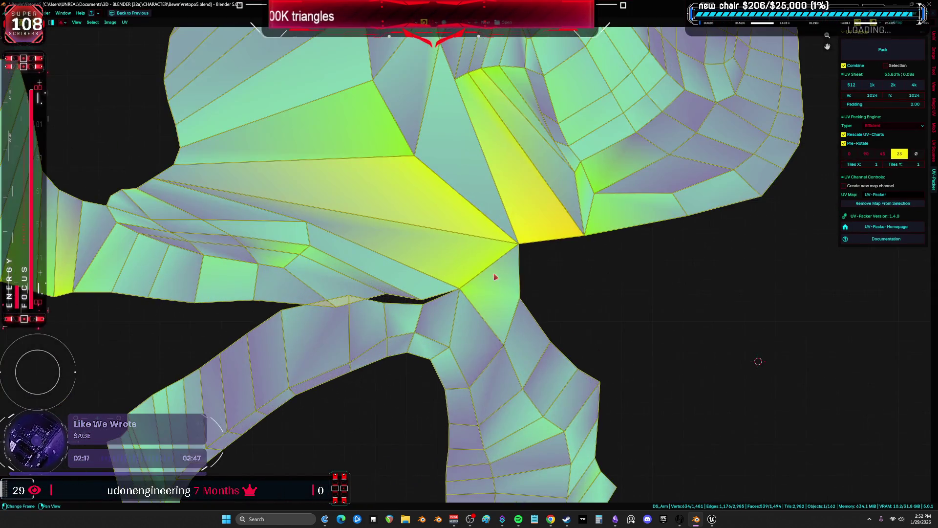
click(468, 269)
key(ctrl+space)
mouse_move(358, 275)
middle_down()
mouse_move(331, 279)
mouse_move(321, 303)
mouse_move(357, 305)
middle_up()
scroll(367, 303, down, 5)
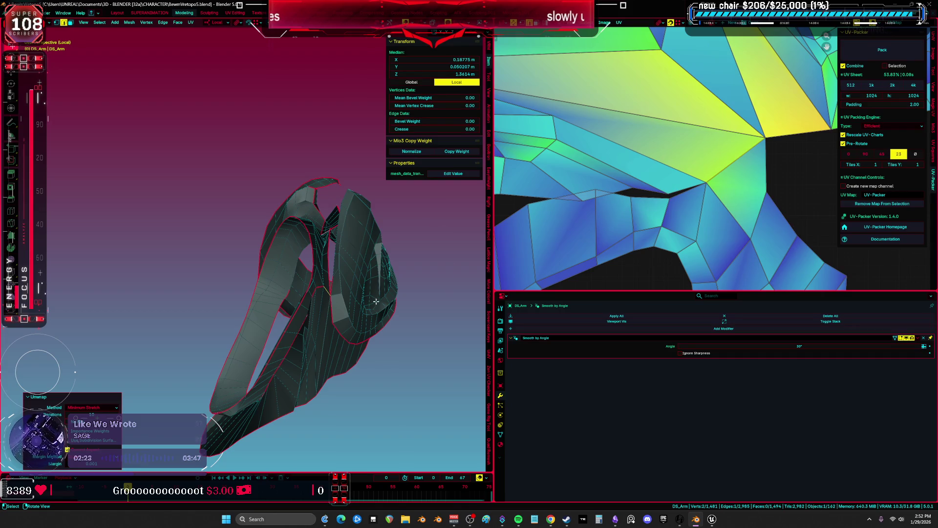
mouse_move(146, 276)
middle_down()
mouse_move(262, 272)
mouse_move(315, 289)
mouse_move(288, 285)
middle_up()
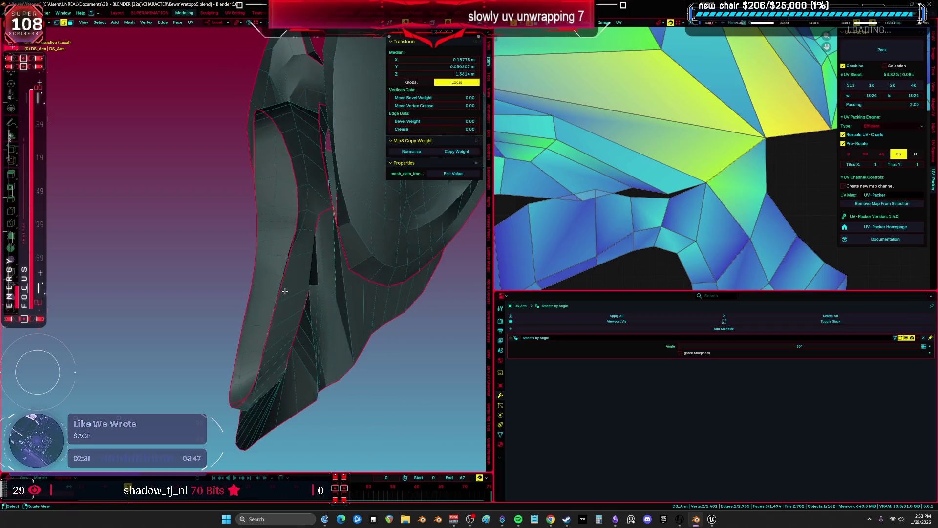
Select the 634-vertex linked arm part, unwrap it with Minimum Stretch, and review its islands
key(ctrl+l)
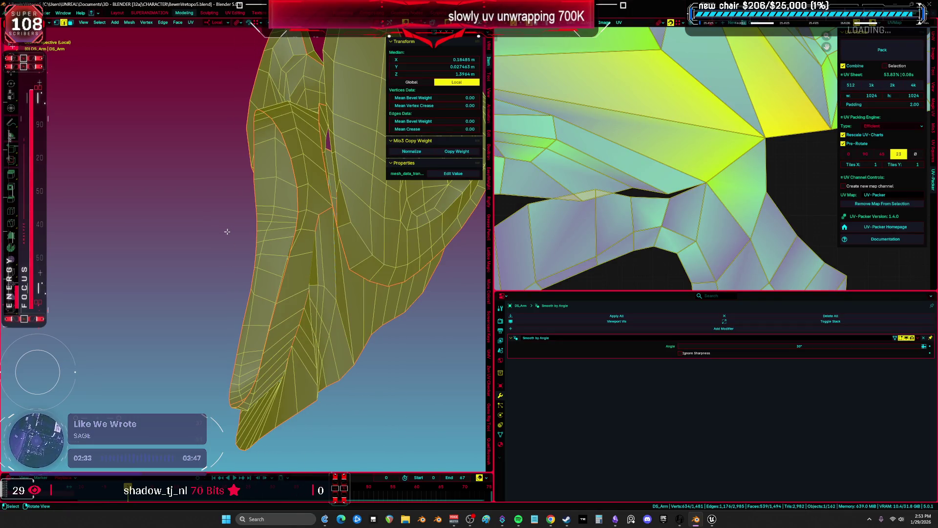
click(225, 216)
key(ctrl+space)
mouse_move(606, 250)
middle_down()
mouse_move(450, 199)
mouse_move(476, 224)
middle_up()
scroll(382, 236, up, 4)
key(alt+a)
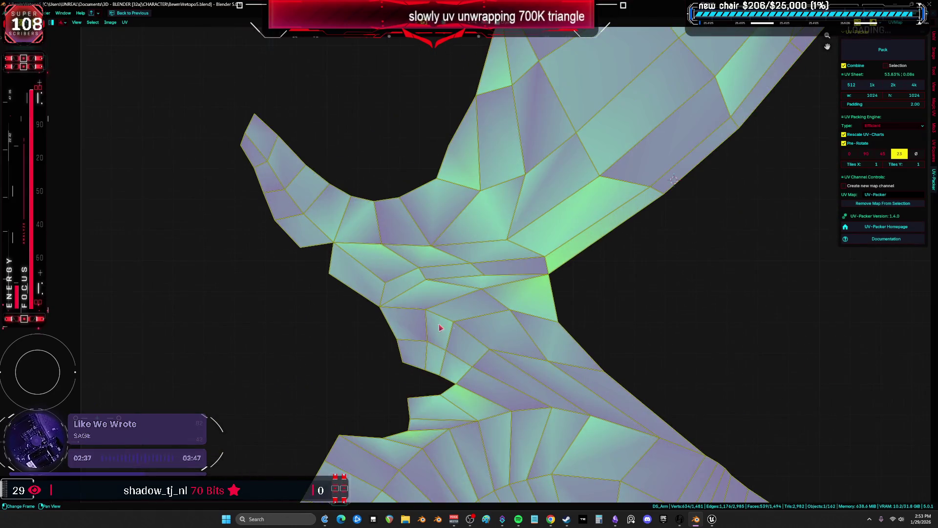
scroll(469, 297, up, 2)
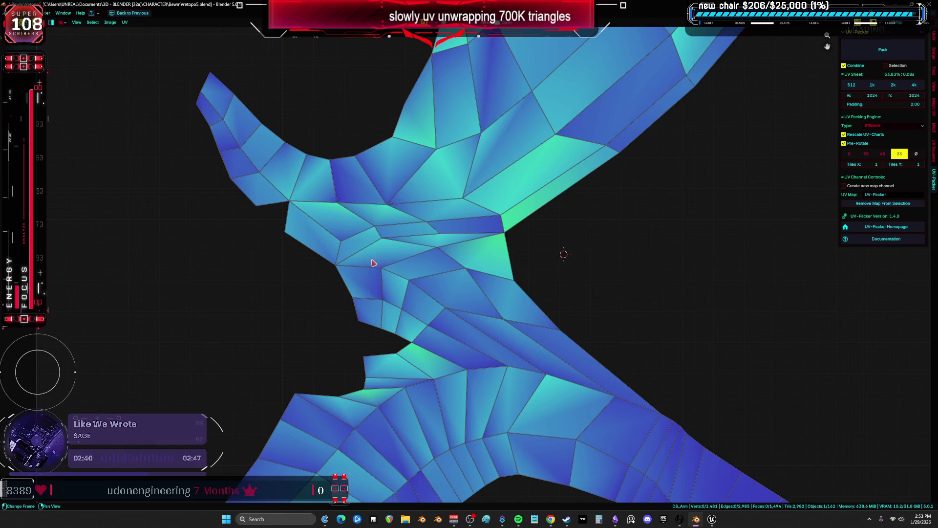
scroll(374, 263, down, 3)
drag(315, 235, 315, 235)
key(ctrl+space)
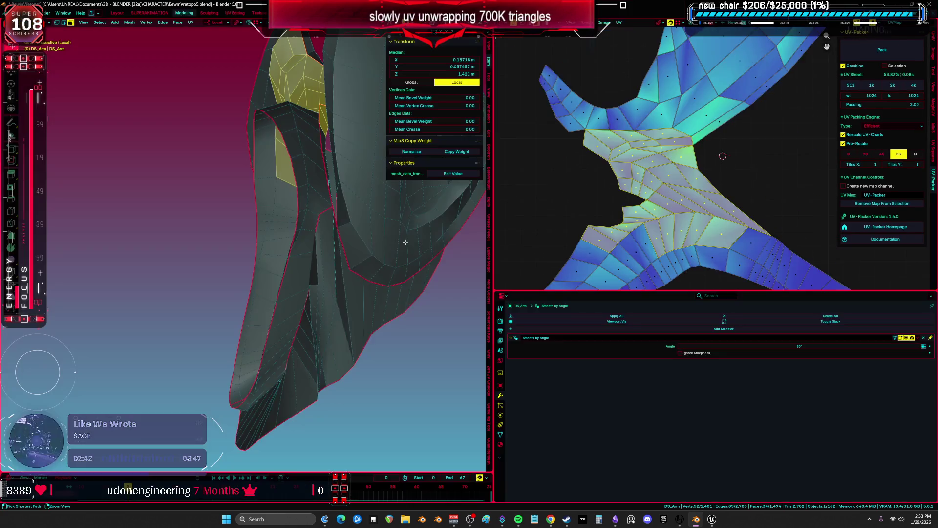
mouse_move(414, 242)
middle_down()
mouse_move(335, 281)
mouse_move(262, 243)
mouse_move(181, 268)
mouse_move(193, 271)
middle_up()
Select an arm part via an edge path and Ctrl+L, then unwrap it with Minimum Stretch
alt+click(336, 280)
alt+click(143, 318)
mouse_move(143, 318)
middle_down()
mouse_move(225, 294)
mouse_move(289, 289)
mouse_move(291, 242)
mouse_move(323, 244)
mouse_move(331, 201)
mouse_move(337, 224)
middle_up()
shift+click(333, 266)
mouse_move(333, 266)
middle_down()
mouse_move(344, 295)
mouse_move(331, 249)
middle_up()
key(ctrl+z)
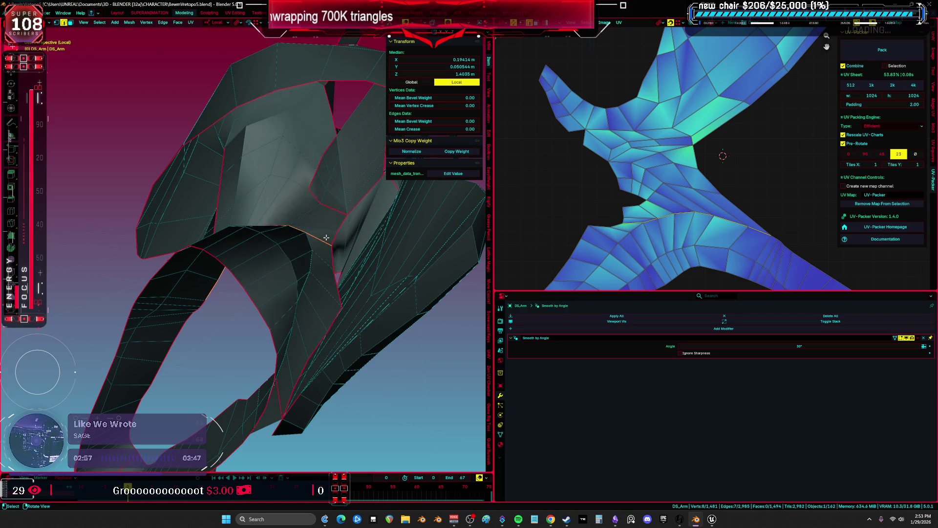
key(ctrl+l)
click(326, 240)
key(ctrl+space)
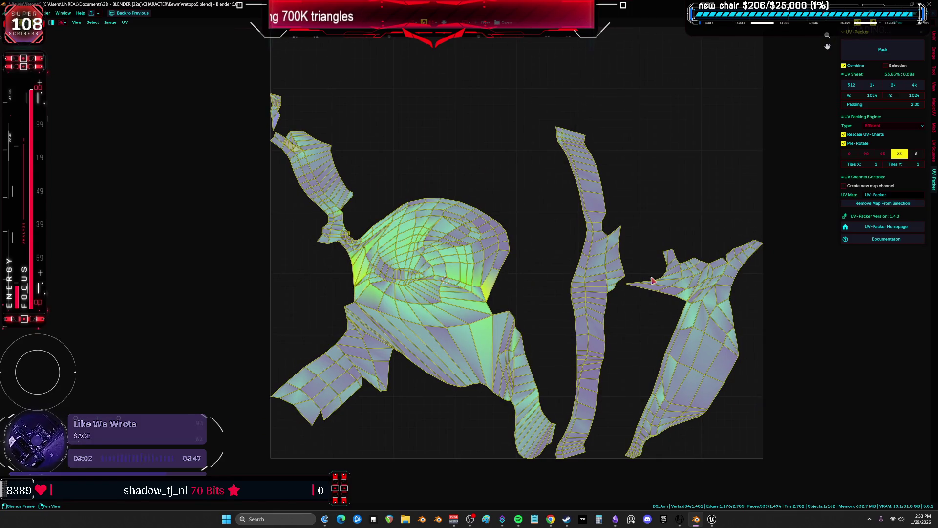
Inspect the part's UV layout in the full-screen UV editor, then clear the selection
click(650, 286)
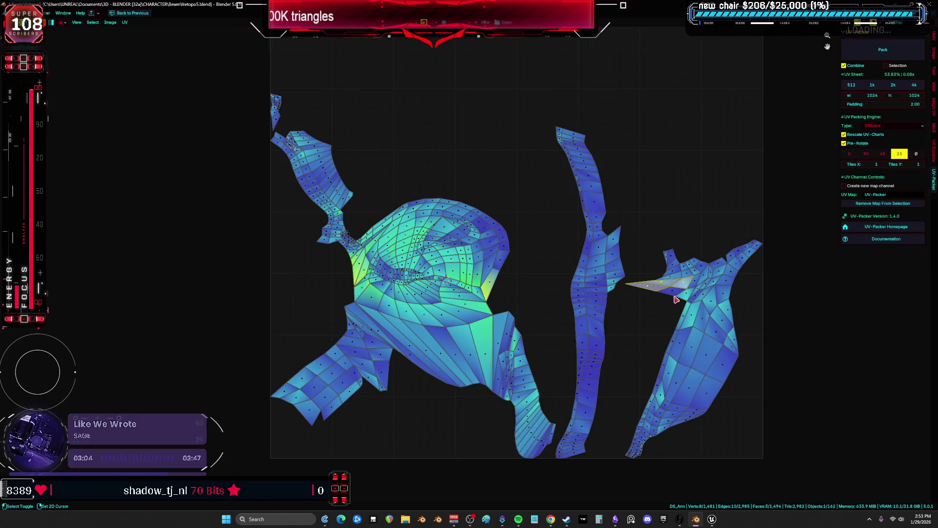
key(ctrl+space)
scroll(337, 266, up, 3)
scroll(535, 256, down, 2)
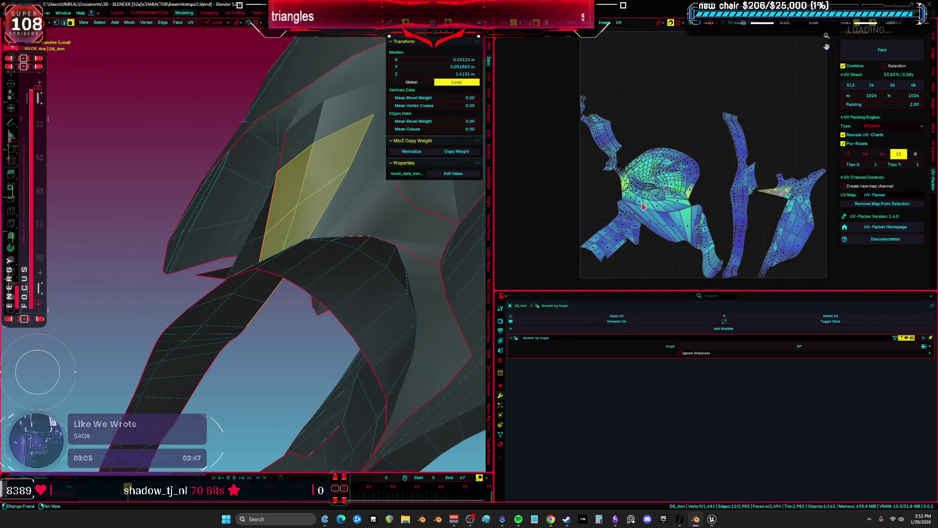
key(ctrl+space)
scroll(535, 255, up, 6)
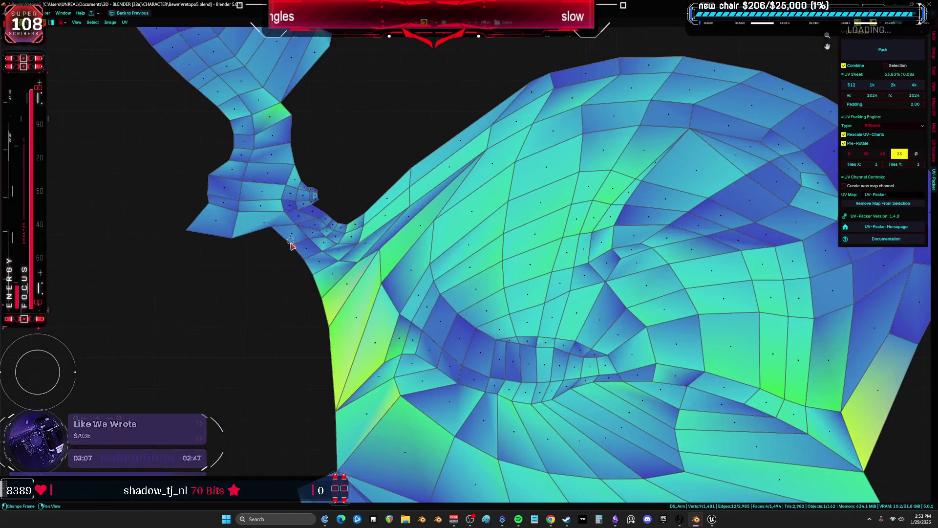
key(ctrl+space)
scroll(381, 248, up, 3)
mouse_move(381, 248)
middle_down()
mouse_move(308, 251)
mouse_move(247, 241)
mouse_move(387, 245)
mouse_move(341, 251)
mouse_move(396, 251)
mouse_move(363, 331)
mouse_move(410, 337)
mouse_move(310, 185)
middle_up()
key(alt+a)
Mark the selected arm edges as a seam and unwrap the seam-bounded region with Minimum Stretch
click(327, 216)
mouse_move(358, 229)
middle_down()
mouse_move(309, 268)
mouse_move(411, 235)
middle_up()
scroll(650, 224, down, 4)
scroll(649, 224, up, 3)
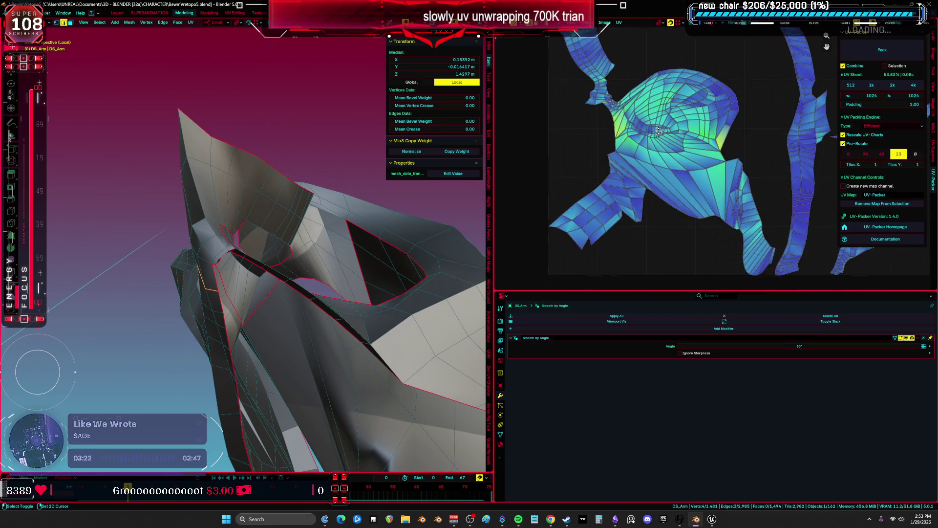
mouse_move(321, 270)
middle_down()
mouse_move(279, 209)
mouse_move(182, 235)
mouse_move(194, 247)
middle_up()
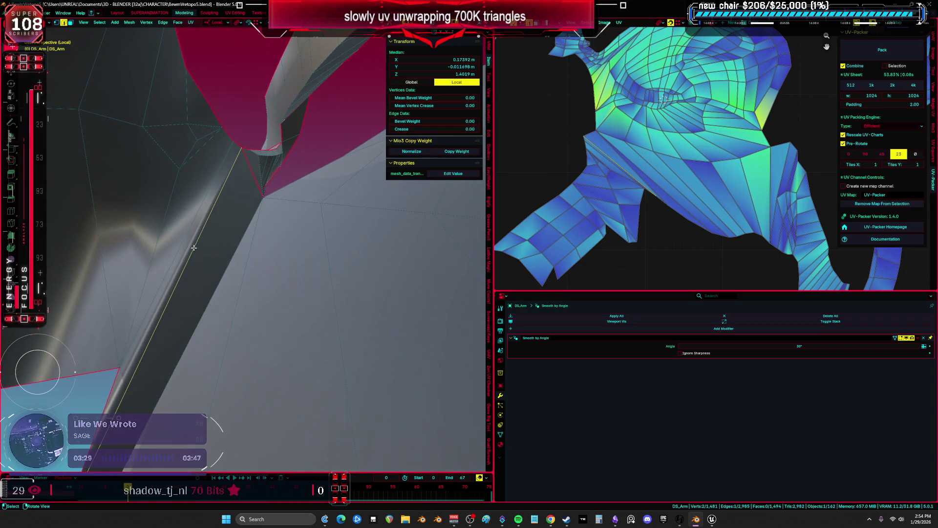
click(182, 258)
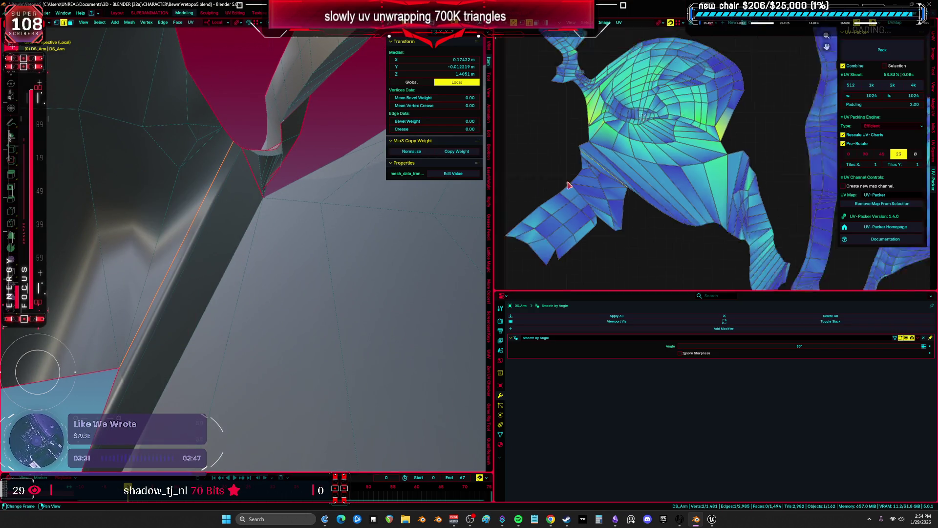
key(l)
click(208, 222)
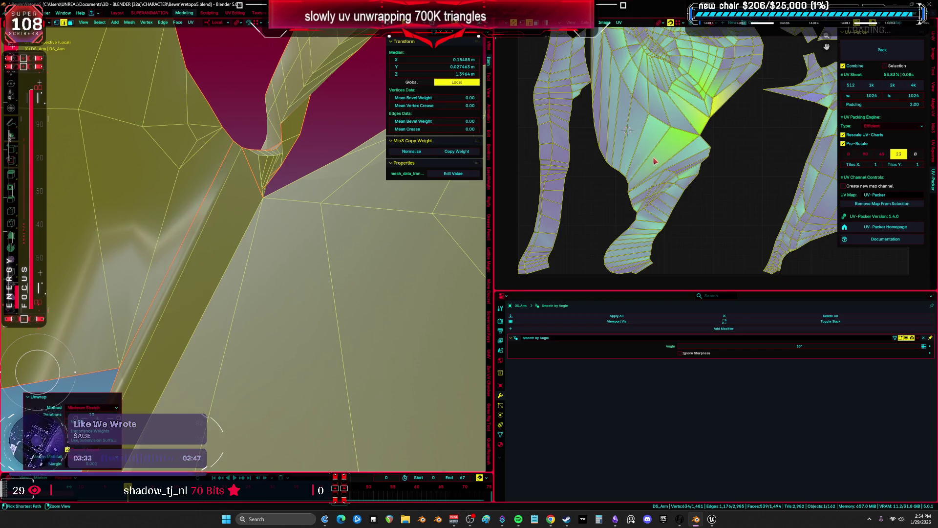
key(ctrl+space)
scroll(495, 228, up, 4)
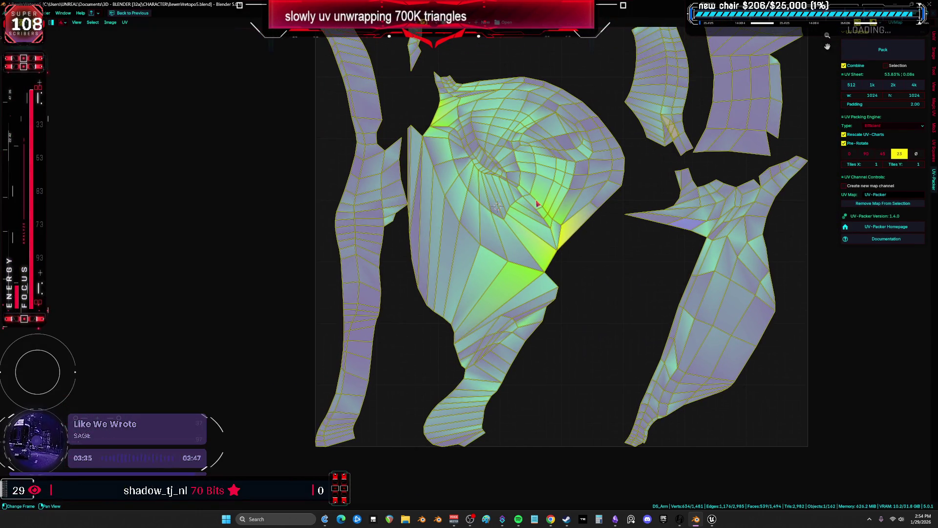
Select the whole DS_Arm mesh and unwrap it with Minimum Stretch
key(ctrl+space)
scroll(311, 207, down, 8)
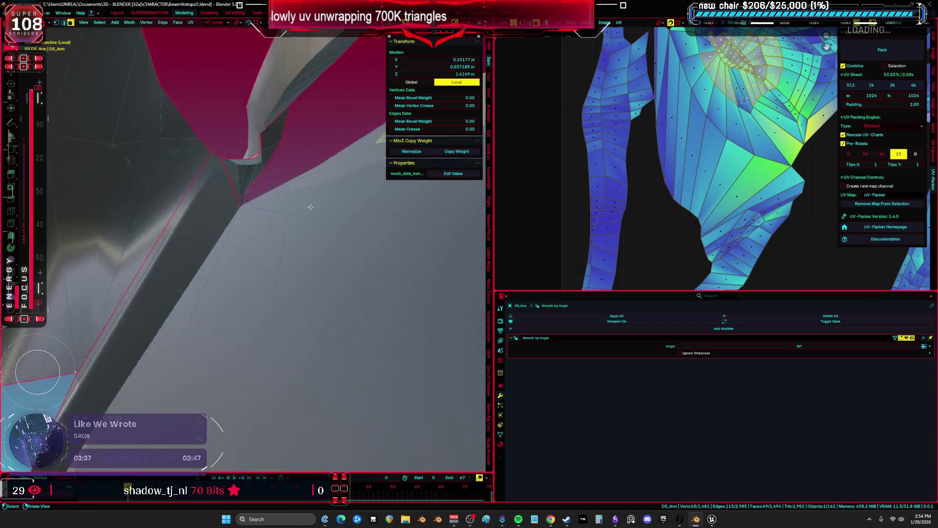
scroll(312, 284, up, 4)
mouse_move(311, 284)
middle_down()
mouse_move(231, 329)
mouse_move(216, 234)
middle_up()
key(ctrl+l)
scroll(556, 199, down, 5)
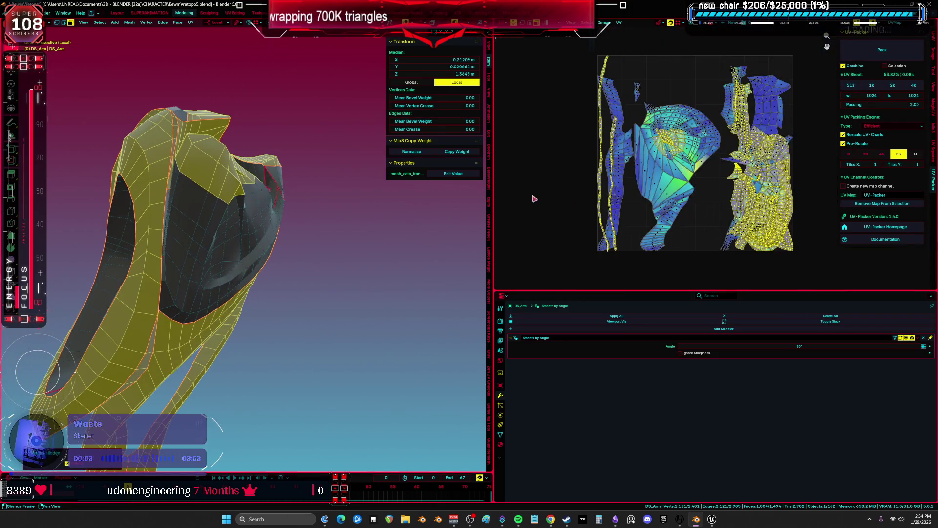
key(a)
key(u)
click(240, 210)
key(ctrl+space)
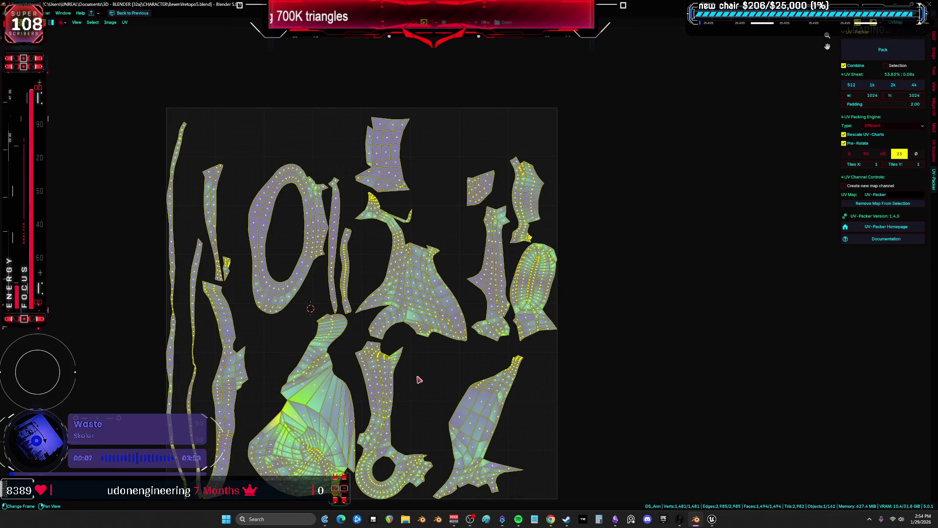
Check the new UV layout by selecting the bottom-left UV island
key(alt+a)
key(l)
key(ctrl+space)
mouse_move(326, 291)
middle_down()
mouse_move(329, 268)
mouse_move(342, 275)
mouse_move(283, 296)
mouse_move(159, 310)
mouse_move(189, 239)
mouse_move(185, 326)
mouse_move(277, 307)
mouse_move(213, 223)
mouse_move(220, 243)
mouse_move(225, 224)
mouse_move(267, 267)
middle_up()
Hide the selected arm faces and select a new edge path on the remaining mesh
key(alt+z)
key(h)
key(alt+z)
alt+click(214, 223)
alt+click(176, 218)
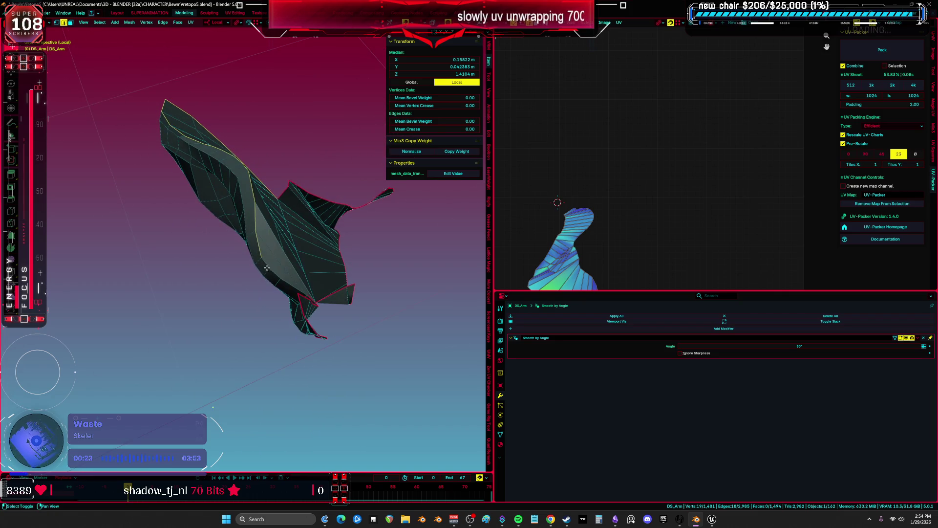
shift+click(276, 276)
scroll(262, 272, up, 8)
middle_drag(163, 331, 215, 320)
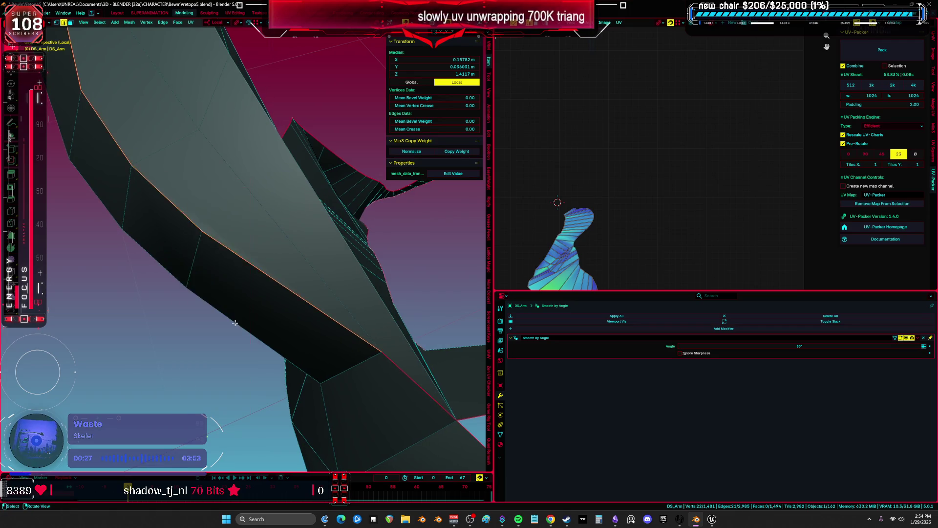
scroll(236, 317, down, 5)
Re-unwrap all of DS_Arm with Minimum Stretch, return to Object Mode and leave local view
key(ctrl+l)
key(a)
key(u)
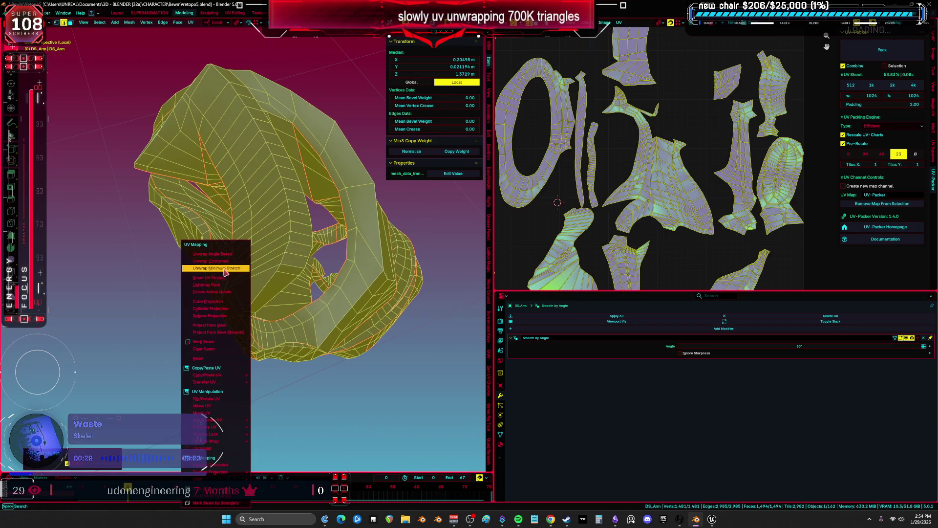
key(ctrl+space)
key(ctrl+space)
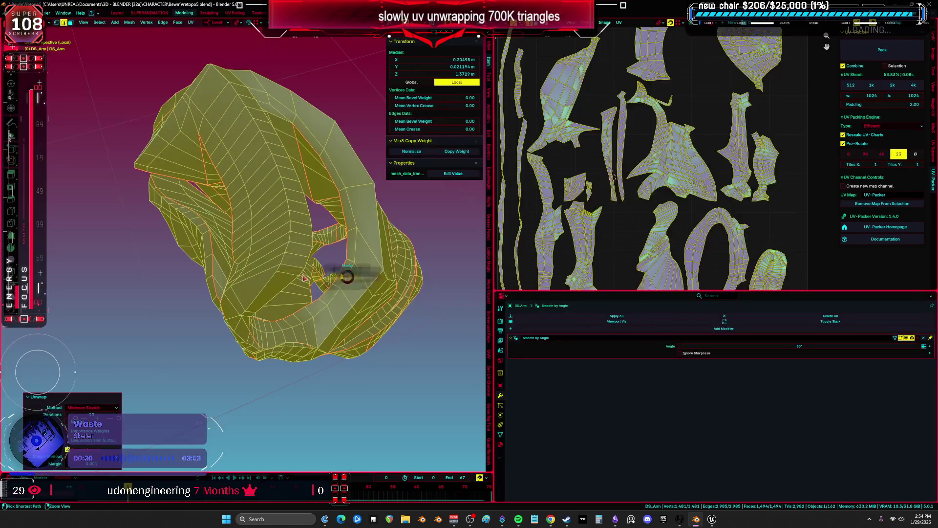
key(Tab)
key(KP_Divide)
Move the arm piece to a new position and show the leg armor pieces
key(g)
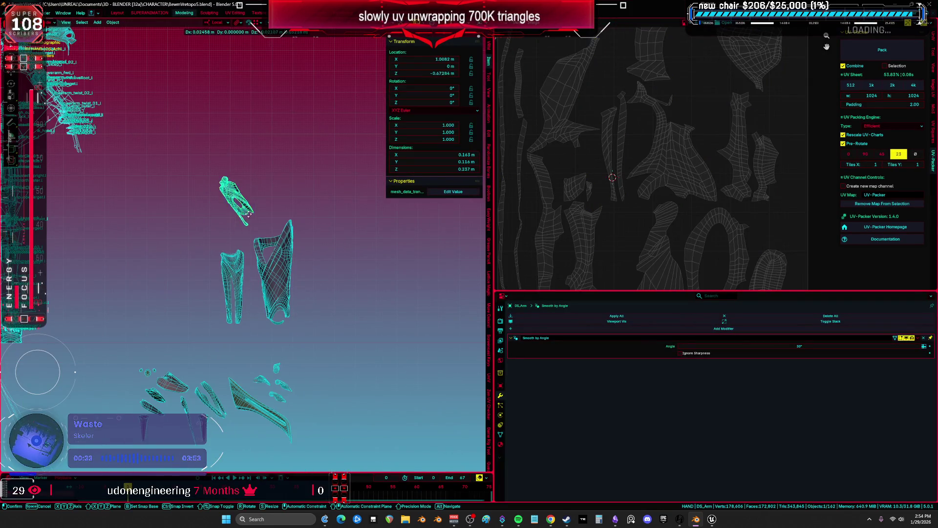
click(328, 418)
key(KP_Divide)
key(ctrl+space)
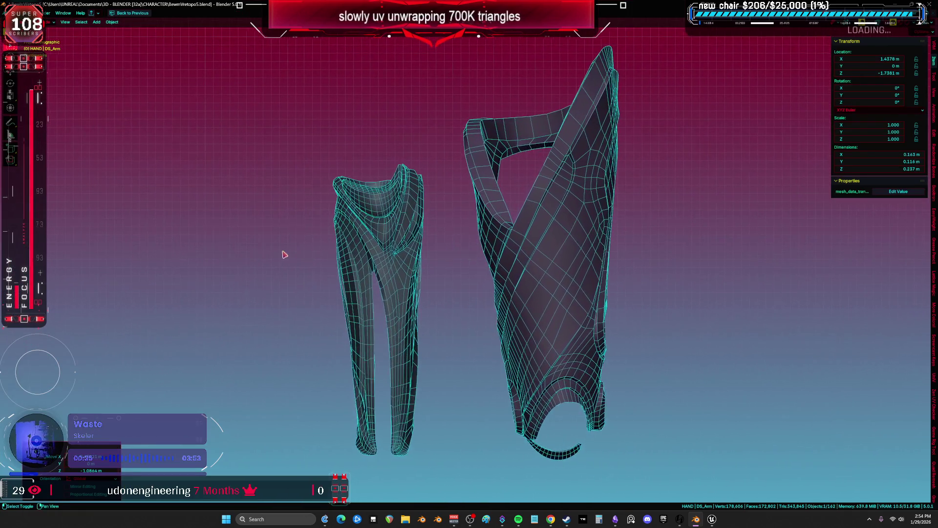
Open DS_Thigh in Edit Mode in local view with Material Preview shading
click(536, 271)
key(Tab)
key(KP_Divide)
key(z)
click(518, 379)
key(alt+a)
Frame the whole thigh mesh in view, then deselect everything
middle_drag(518, 379, 467, 256)
scroll(420, 247, up, 10)
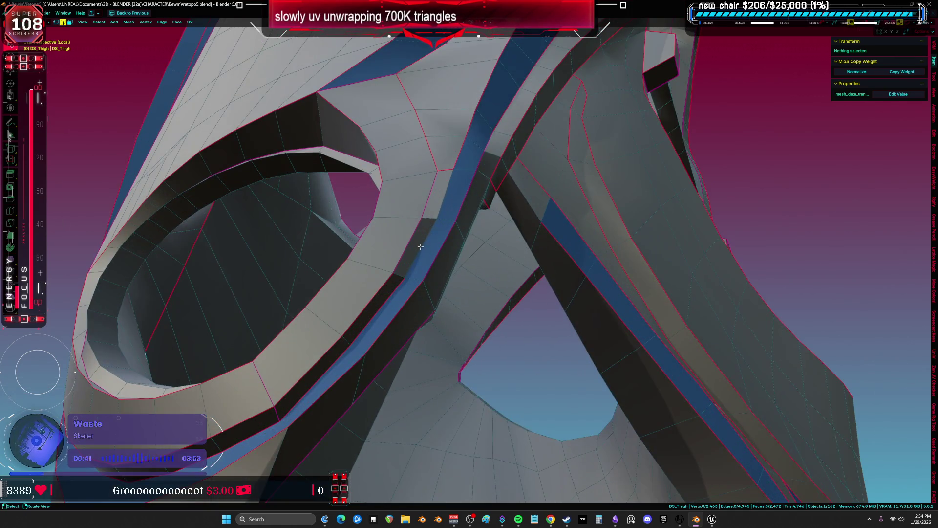
key(a)
key(KP_Decimal)
key(s)
key(Escape)
key(alt+a)
scroll(384, 249, up, 6)
Select a chain of edges along the blue strip's border on the thigh
click(385, 249)
alt+click(375, 251)
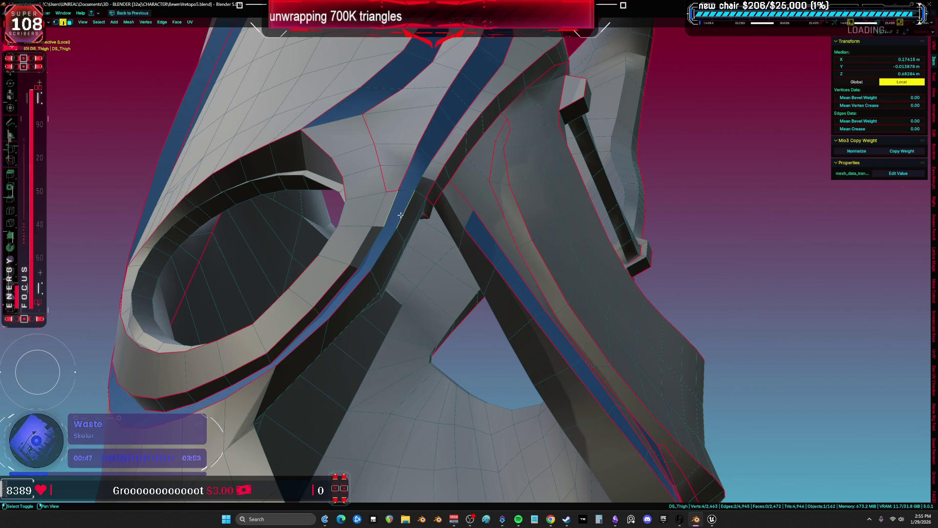
ctrl+click(420, 189)
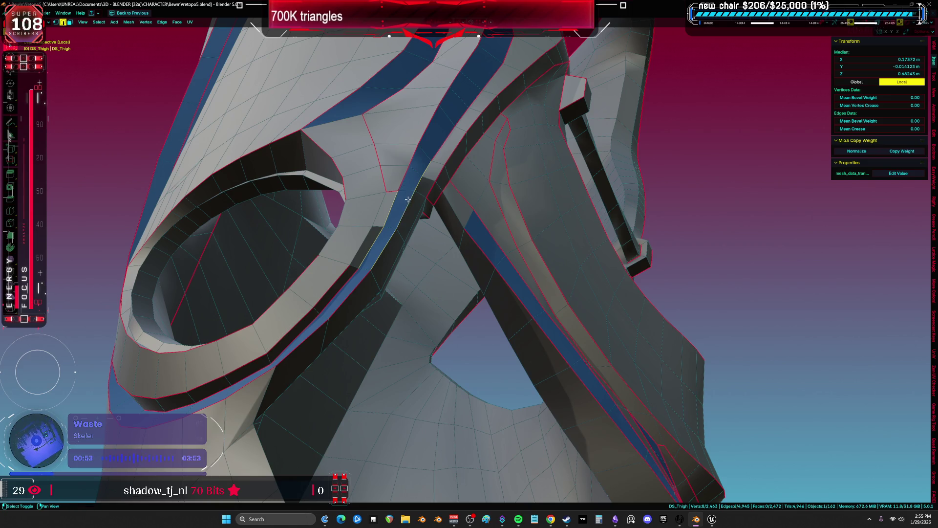
scroll(408, 202, up, 5)
shift+click(312, 303)
scroll(312, 303, down, 5)
mouse_move(383, 266)
middle_down()
mouse_move(377, 226)
mouse_move(413, 296)
mouse_move(409, 273)
mouse_move(428, 224)
mouse_move(451, 224)
middle_up()
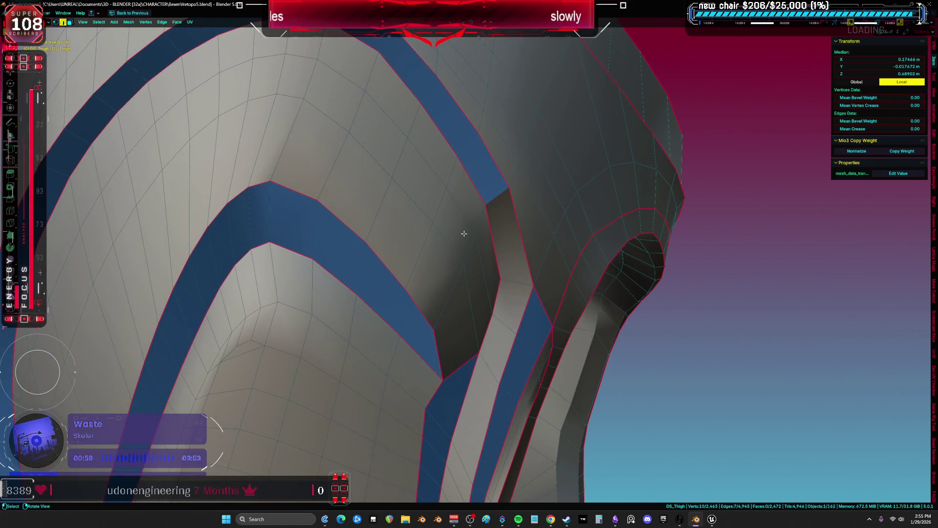
shift+click(476, 221)
mouse_move(366, 245)
middle_down()
mouse_move(441, 189)
mouse_move(355, 338)
mouse_move(422, 181)
mouse_move(600, 222)
mouse_move(565, 209)
middle_up()
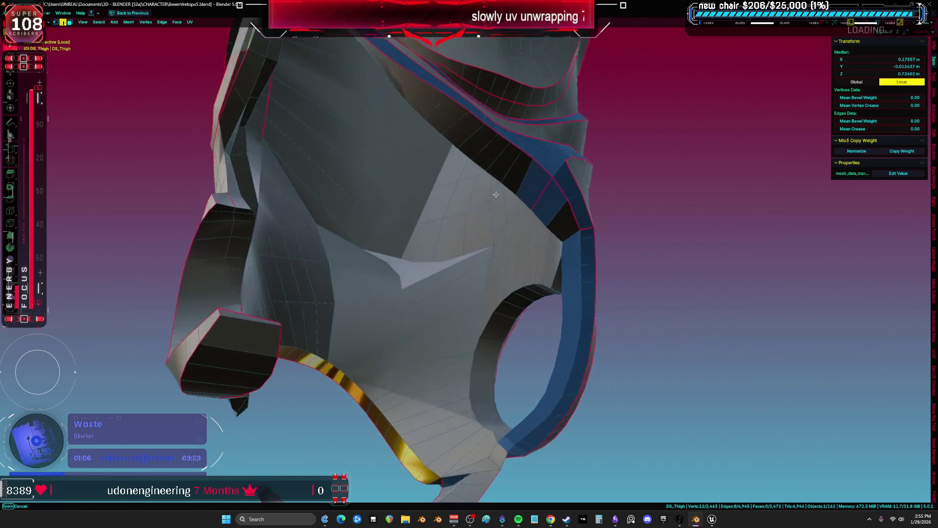
scroll(565, 210, up, 5)
scroll(614, 270, down, 3)
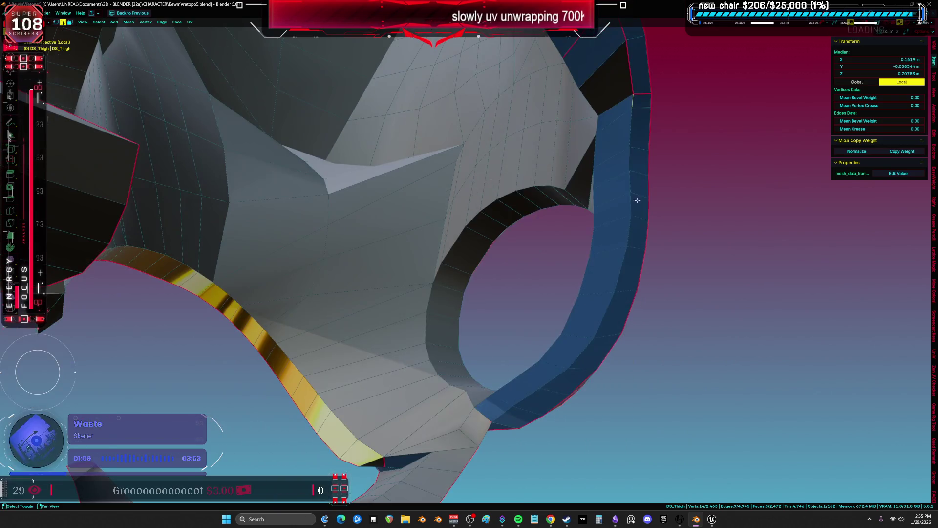
ctrl+click(603, 326)
Extend the edge chain along the blue strip and mark it as a seam
ctrl+click(496, 421)
middle_drag(496, 421, 561, 278)
ctrl+click(504, 356)
mouse_move(504, 356)
middle_down()
mouse_move(480, 319)
mouse_move(505, 409)
middle_up()
right_click(483, 335)
click(483, 330)
In face mode, select the strip of faces around the ring opening
key(3)
click(504, 410)
ctrl+shift+click(643, 159)
middle_drag(644, 159, 524, 223)
ctrl+shift+click(492, 179)
Assign the M_MAIN material to the face strip and deselect all
key(ctrl+space)
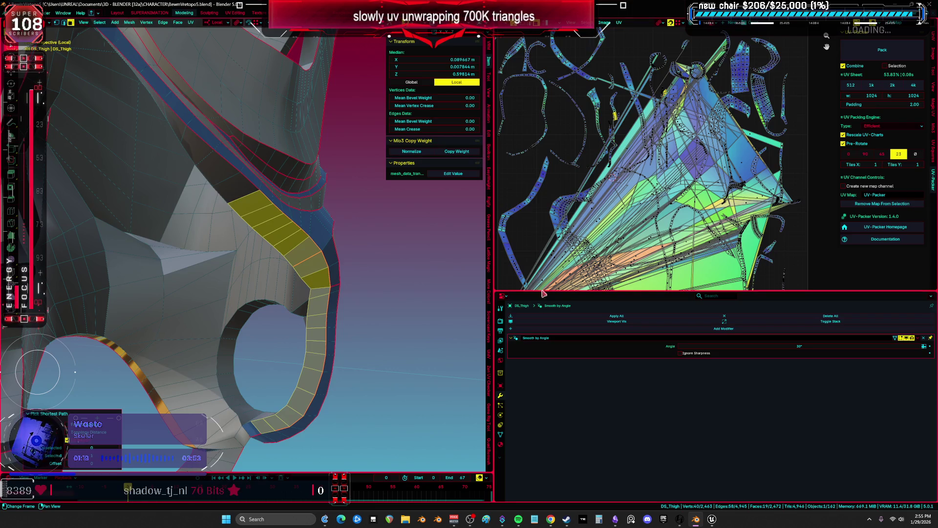
click(524, 317)
click(566, 453)
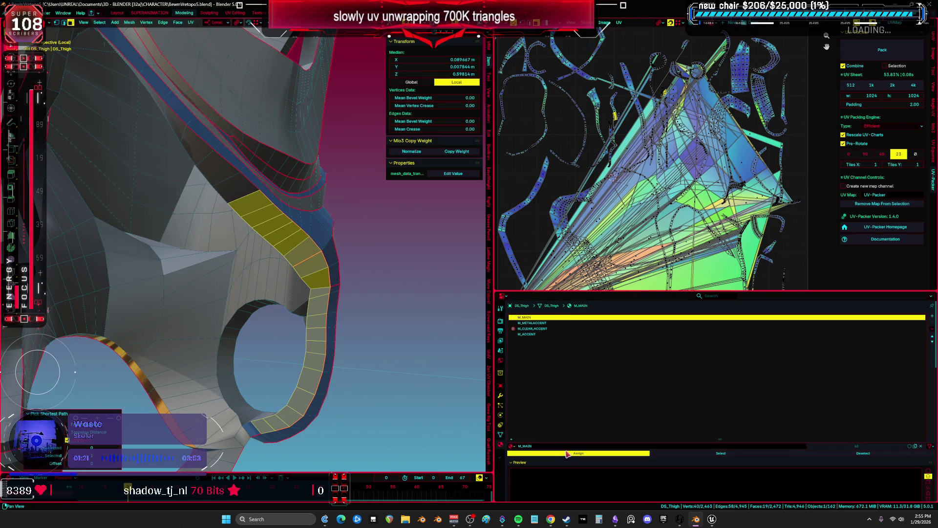
key(alt+a)
middle_drag(343, 313, 381, 326)
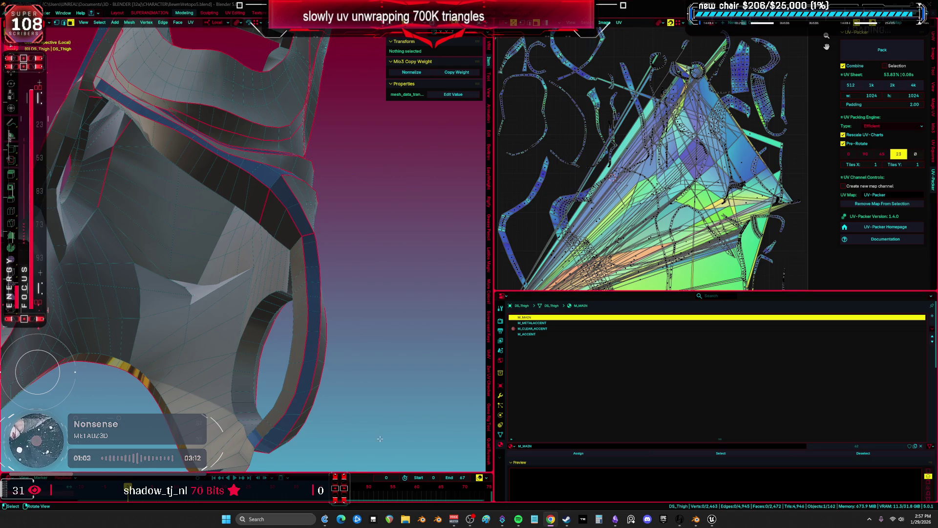
Mark one new seam edge on DS_Thigh, then deselect everything
middle_drag(298, 318, 321, 325)
mouse_move(280, 252)
middle_down()
mouse_move(315, 243)
mouse_move(332, 302)
mouse_move(316, 272)
middle_up()
click(319, 241)
key(ctrl+e)
click(319, 238)
key(alt+a)
Select an edge path around DS_Thigh's ring opening
scroll(316, 272, up, 3)
click(254, 308)
mouse_move(254, 308)
middle_down()
mouse_move(263, 192)
mouse_move(308, 221)
middle_up()
ctrl+click(340, 254)
mouse_move(340, 253)
middle_down()
mouse_move(345, 235)
mouse_move(220, 301)
mouse_move(356, 276)
mouse_move(349, 251)
middle_up()
ctrl+click(220, 300)
click(219, 301)
mouse_move(355, 276)
middle_down()
mouse_move(373, 308)
mouse_move(398, 320)
mouse_move(419, 272)
mouse_move(466, 259)
mouse_move(471, 246)
mouse_move(599, 245)
mouse_move(570, 251)
middle_up()
Select the whole mesh, then try vertex, face and edge selections beside the blue strip
key(a)
key(1)
click(492, 362)
key(3)
middle_drag(524, 292, 520, 314)
alt+click(523, 295)
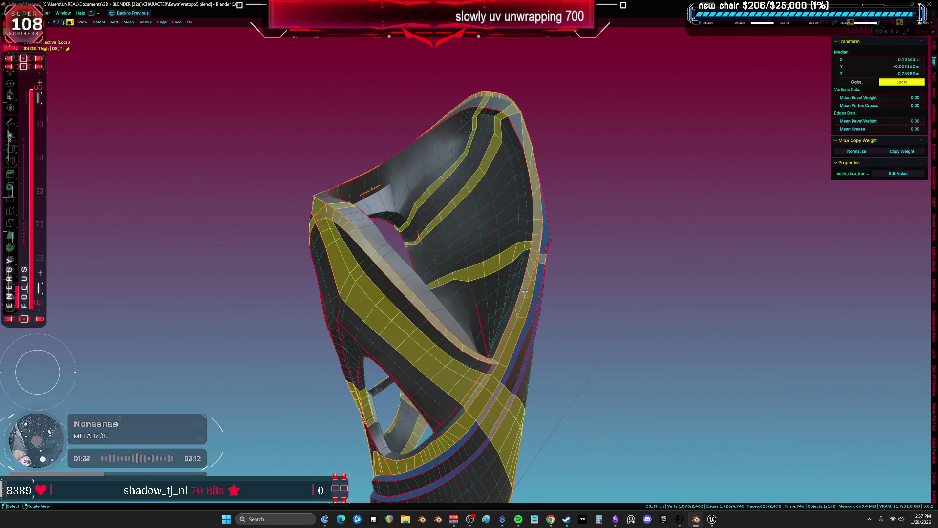
click(495, 357)
mouse_move(493, 361)
middle_down()
mouse_move(553, 287)
mouse_move(542, 291)
middle_up()
key(2)
click(504, 337)
mouse_move(503, 337)
middle_down()
mouse_move(550, 227)
mouse_move(559, 262)
middle_up()
ctrl+shift+click(550, 228)
click(473, 373)
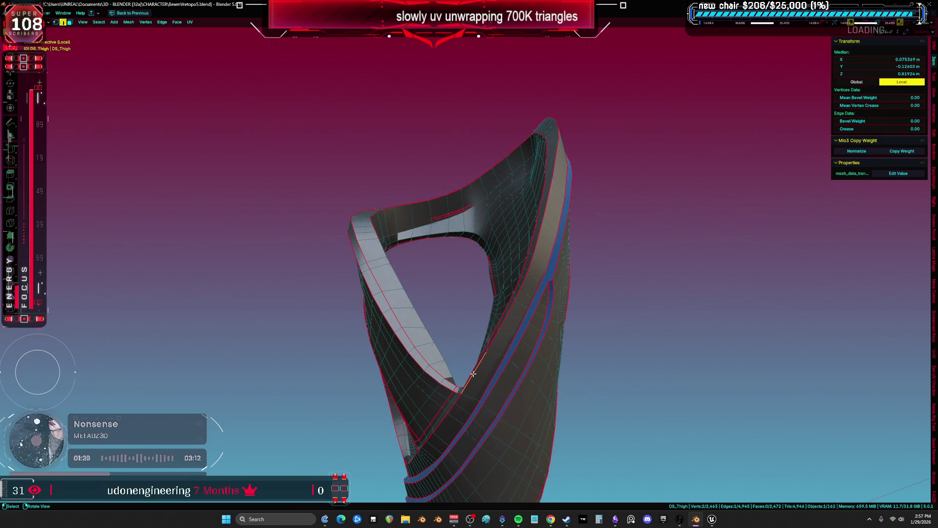
Build a vertex path along DS_Thigh's top and right edges
key(1)
shift+click(543, 218)
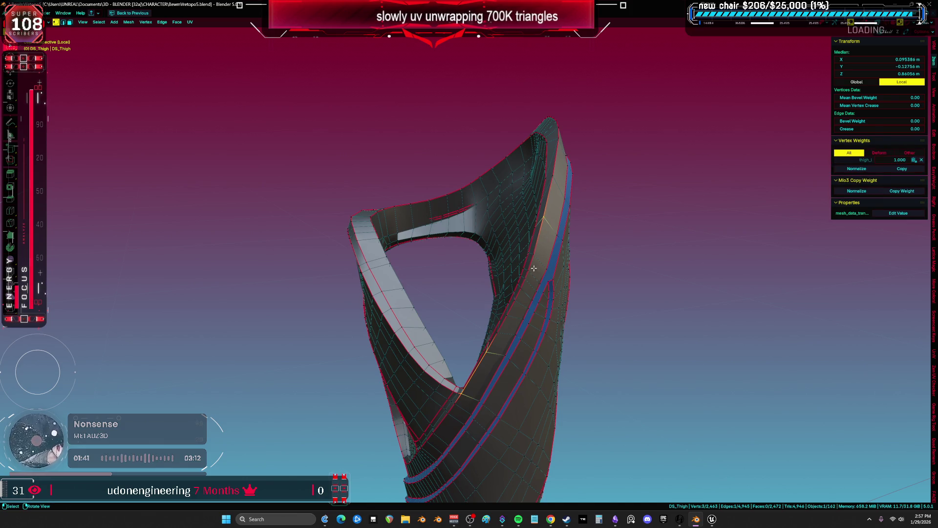
mouse_move(488, 350)
middle_down()
mouse_move(567, 157)
mouse_move(537, 269)
mouse_move(496, 238)
mouse_move(574, 281)
middle_up()
ctrl+click(567, 156)
ctrl+click(537, 269)
ctrl+click(542, 347)
middle_drag(543, 347, 593, 304)
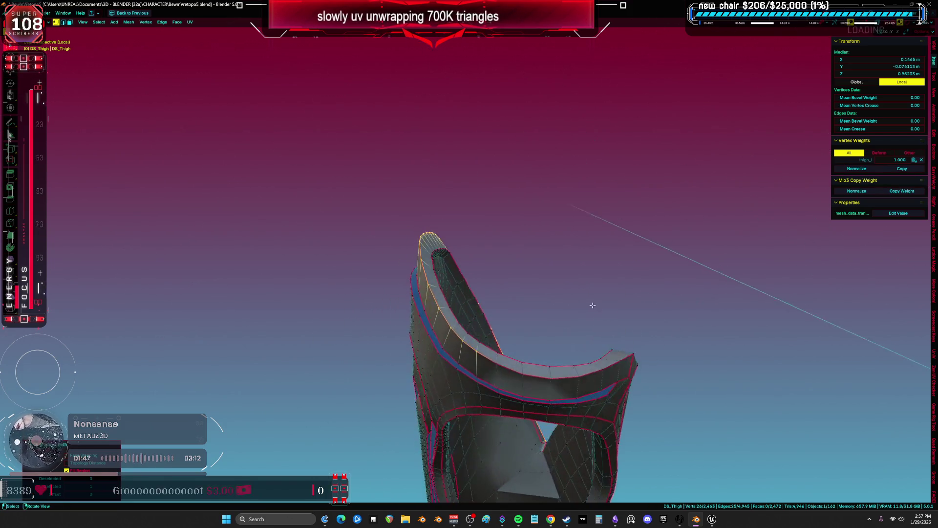
Extend the path along the left and inner sides and clear its seam
ctrl+click(572, 381)
mouse_move(572, 381)
middle_down()
mouse_move(526, 307)
mouse_move(430, 295)
mouse_move(394, 311)
middle_up()
ctrl+click(376, 376)
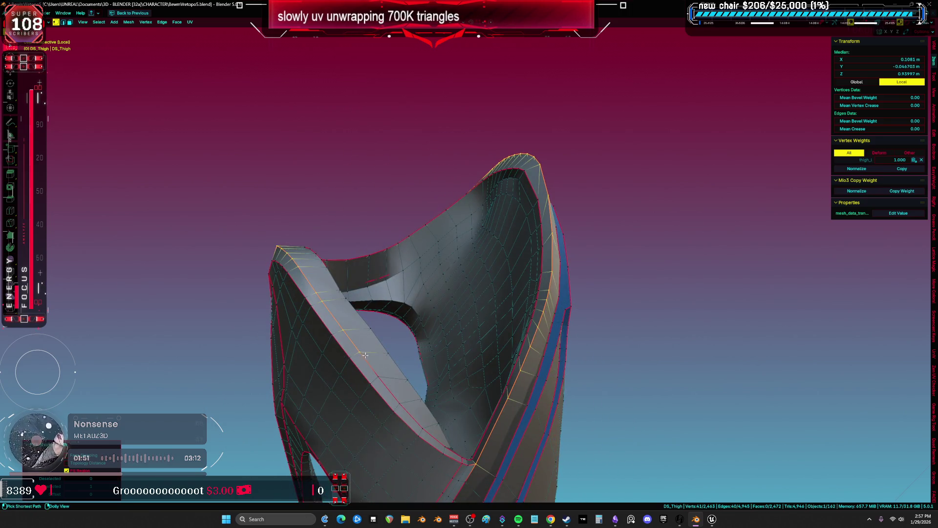
ctrl+click(430, 434)
mouse_move(430, 434)
middle_down()
mouse_move(441, 298)
mouse_move(439, 342)
middle_up()
ctrl+click(419, 375)
key(ctrl+e)
click(537, 366)
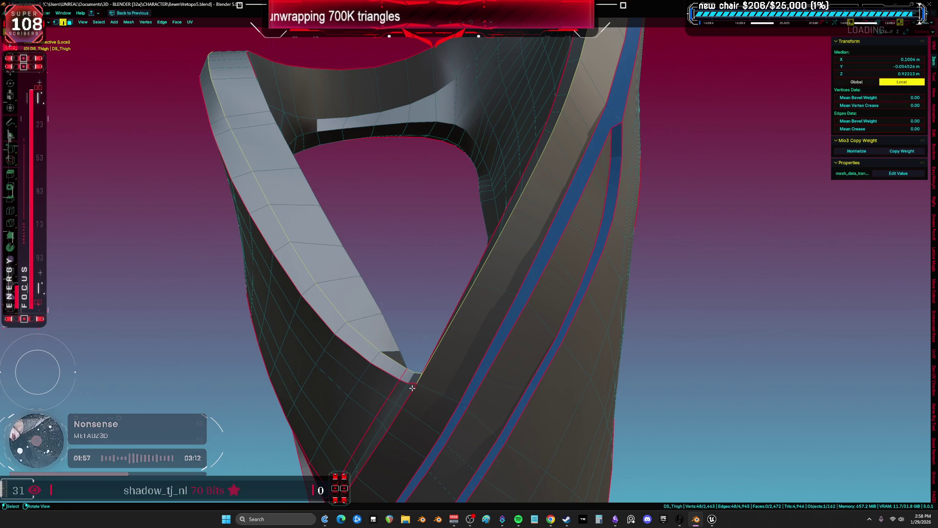
Select an edge path along the rim and change its seam status
click(530, 369)
mouse_move(530, 368)
middle_down()
mouse_move(434, 360)
mouse_move(396, 430)
middle_up()
ctrl+click(394, 439)
key(ctrl+e)
click(398, 431)
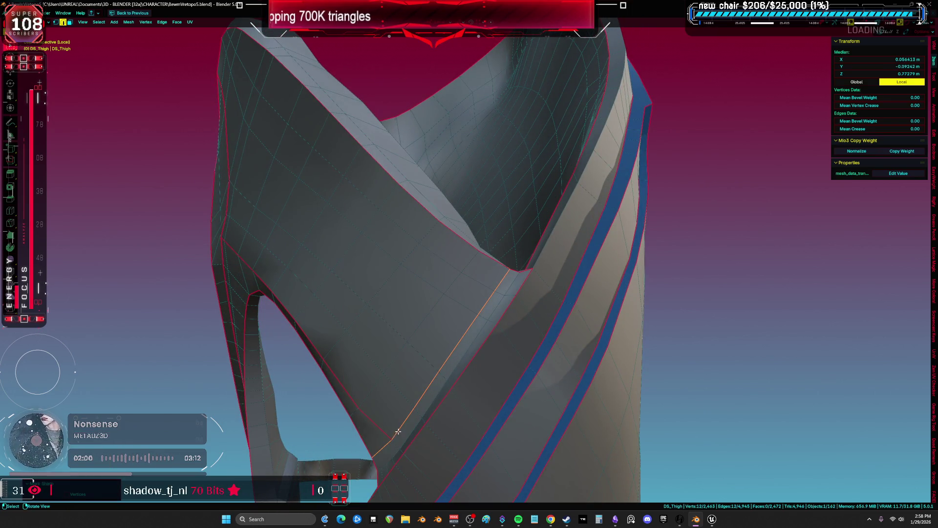
key(ctrl+e)
click(462, 399)
Clear the stray seam along an edge path on the front
mouse_move(528, 361)
middle_down()
mouse_move(553, 376)
mouse_move(494, 318)
middle_up()
click(552, 388)
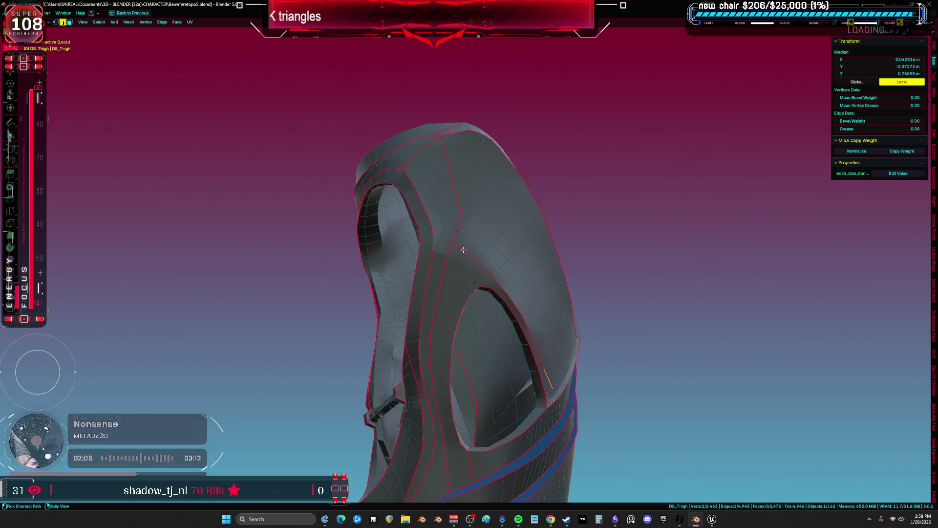
ctrl+click(472, 243)
key(ctrl+e)
click(473, 243)
Clear the seam running down the front from the top vertex, then deselect
click(534, 231)
mouse_move(534, 230)
middle_down()
mouse_move(446, 279)
mouse_move(448, 442)
middle_up()
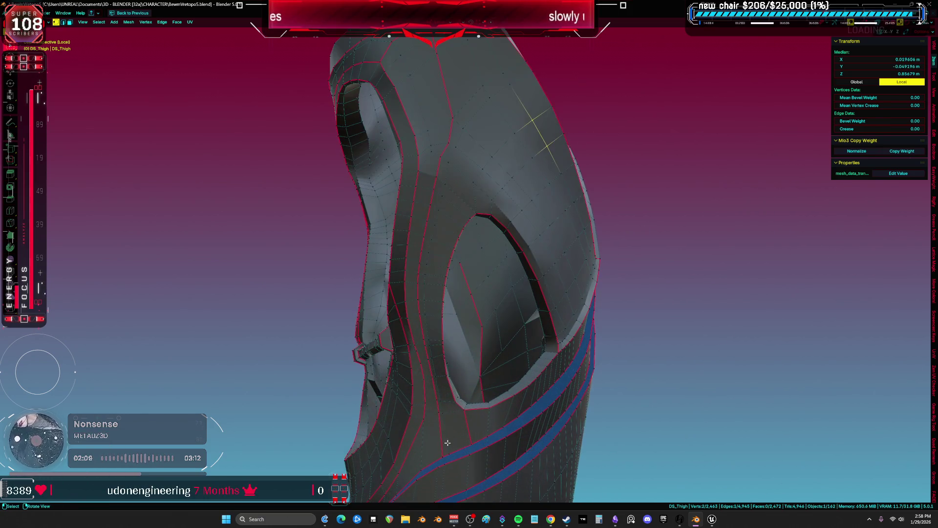
key(1)
click(449, 442)
scroll(449, 442, down, 2)
ctrl+click(435, 168)
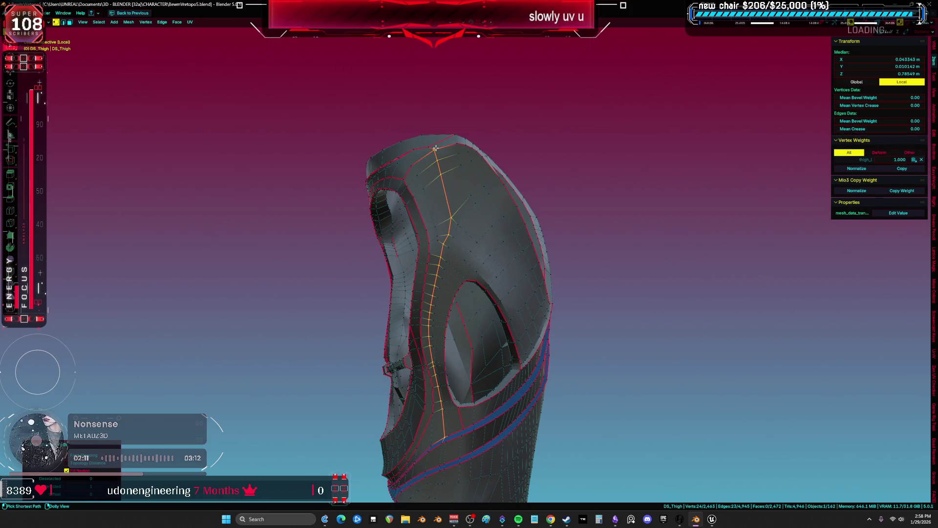
key(ctrl+e)
click(456, 211)
click(663, 225)
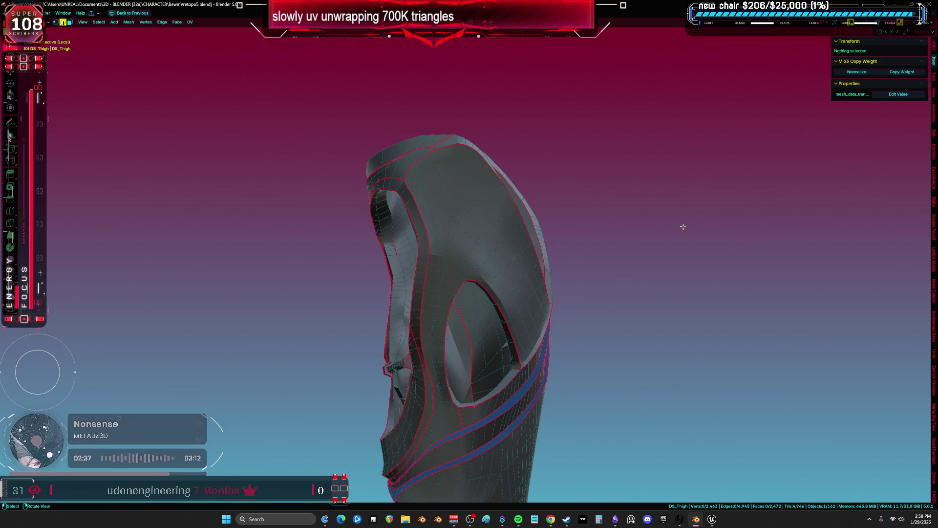
Mark the selected rim path on DS_Thigh as a seam
mouse_move(564, 359)
middle_down()
mouse_move(389, 266)
mouse_move(384, 279)
mouse_move(323, 268)
mouse_move(421, 315)
mouse_move(402, 205)
mouse_move(426, 405)
middle_up()
click(406, 184)
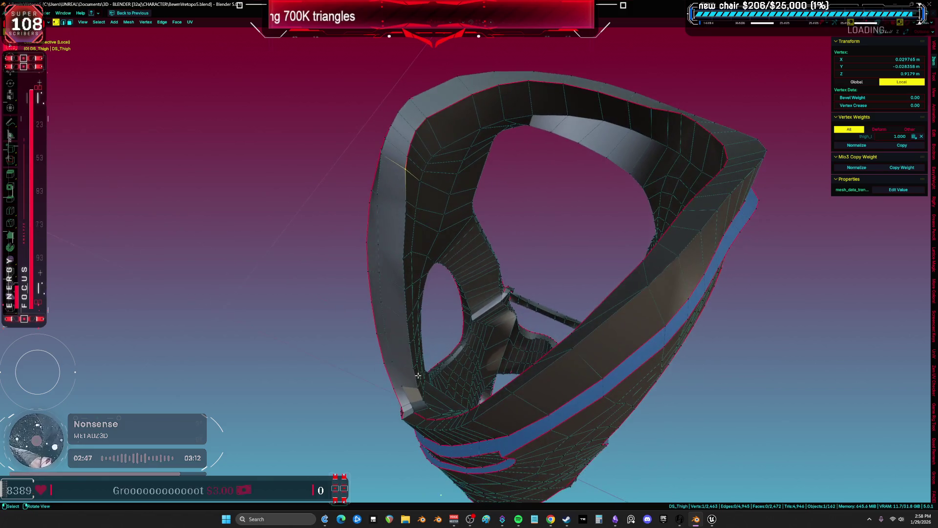
ctrl+click(426, 405)
ctrl+click(440, 391)
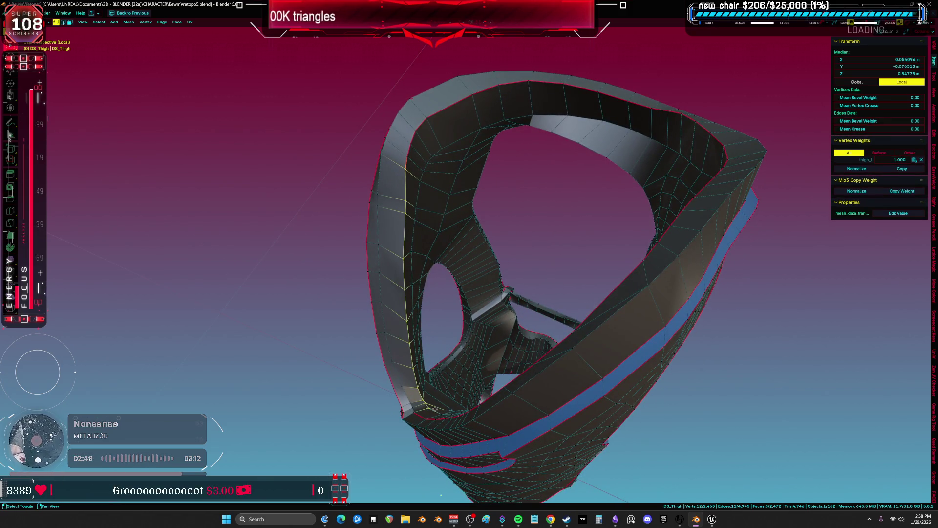
key(ctrl+e)
click(440, 385)
mouse_move(440, 386)
middle_down()
mouse_move(557, 268)
mouse_move(534, 276)
mouse_move(513, 324)
middle_up()
key(ctrl+e)
Nudge a vertex along the blue seam on DS_Thigh
click(451, 336)
mouse_move(450, 335)
middle_down()
mouse_move(641, 302)
mouse_move(600, 309)
mouse_move(611, 300)
mouse_move(486, 274)
mouse_move(548, 286)
mouse_move(484, 241)
mouse_move(388, 256)
mouse_move(397, 216)
middle_up()
key(a)
scroll(397, 216, up, 3)
click(556, 209)
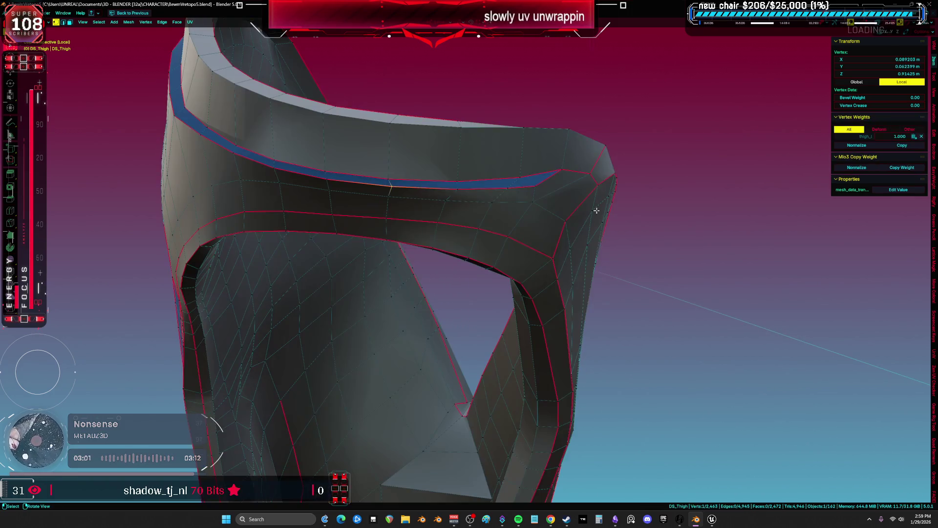
click(509, 199)
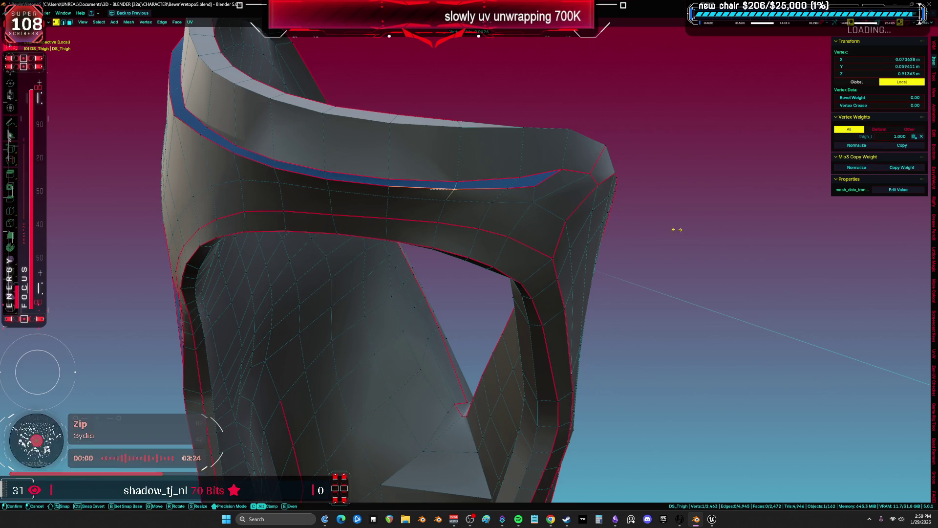
key(a)
scroll(447, 224, down, 1)
Inspect the inner side of DS_Thigh, selecting a vertex and then the whole mesh
middle_drag(447, 224, 428, 248)
click(428, 247)
scroll(549, 268, up, 3)
key(a)
scroll(578, 281, down, 3)
mouse_move(578, 282)
middle_down()
mouse_move(494, 272)
mouse_move(510, 283)
mouse_move(543, 269)
mouse_move(587, 277)
mouse_move(515, 280)
mouse_move(536, 283)
middle_up()
Exit local view to show both leg pieces, leave Edit Mode and save BewmVretopo5.blend
key(KP_Divide)
key(shift+alt+z)
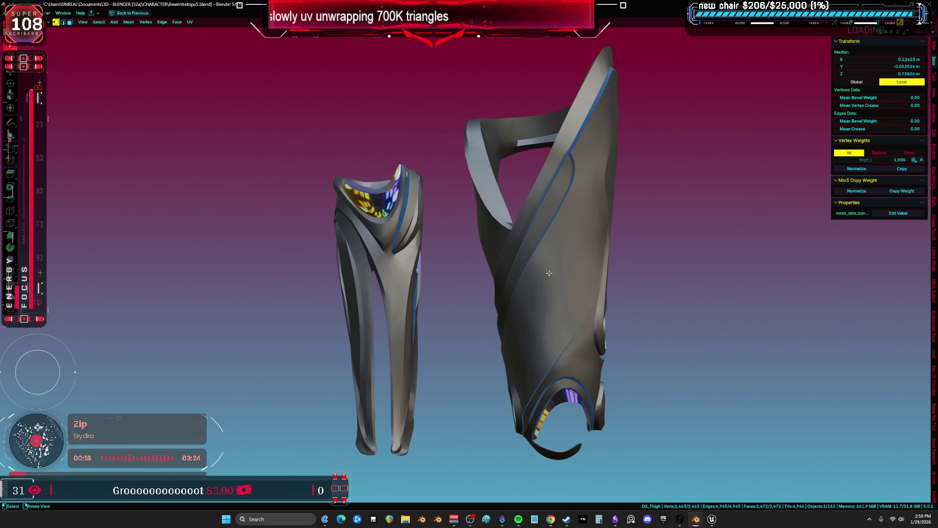
key(ctrl+s)
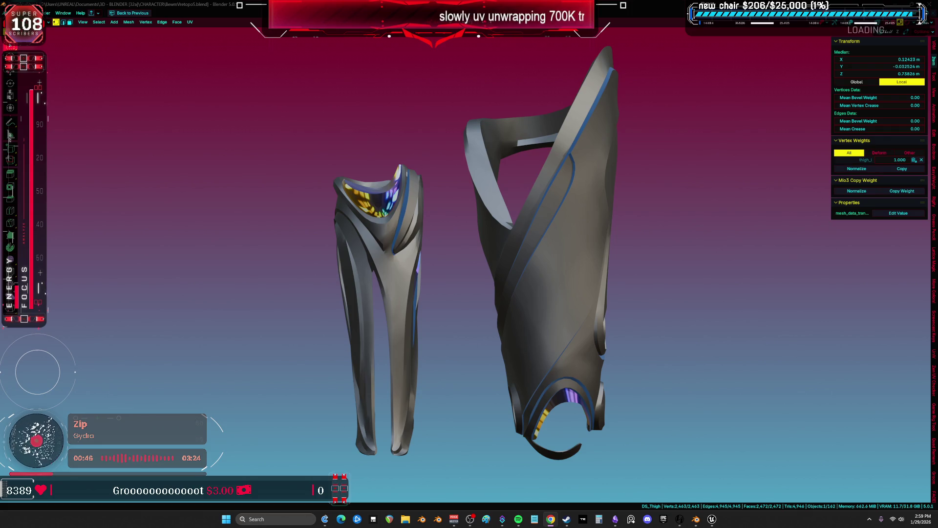
mouse_move(547, 250)
middle_down()
mouse_move(523, 272)
mouse_move(552, 282)
mouse_move(523, 273)
mouse_move(558, 266)
mouse_move(509, 279)
middle_up()
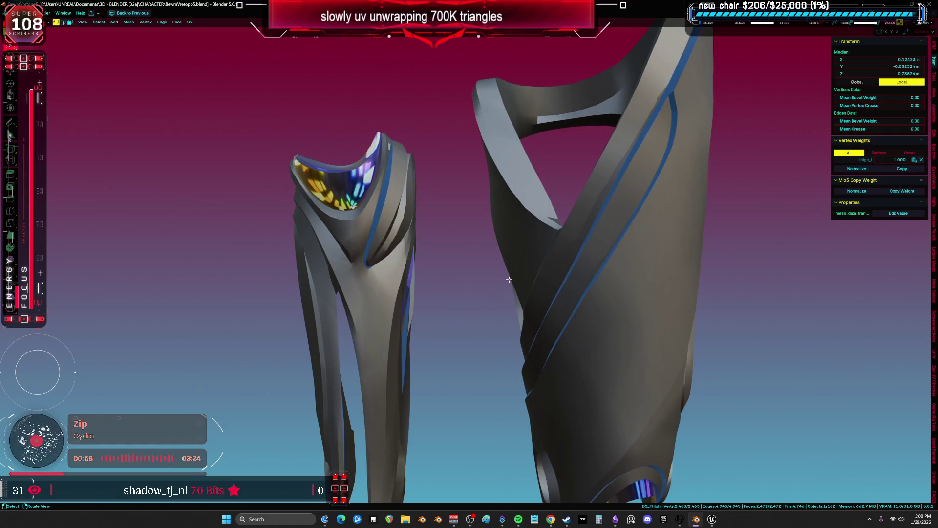
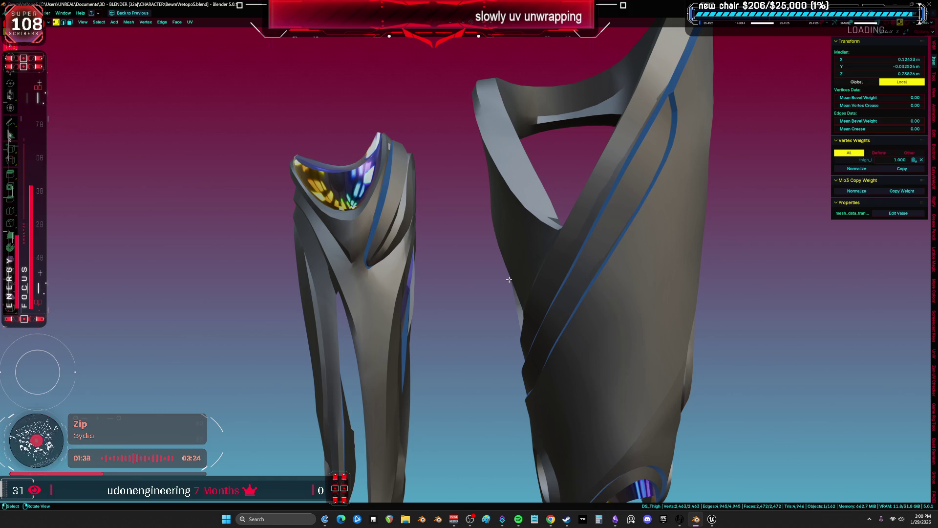
Enter Edit Mode on the thigh mesh, select and frame all of it, and pick a UV Unwrap option
mouse_move(139, 214)
middle_down()
mouse_move(603, 179)
mouse_move(548, 192)
mouse_move(500, 229)
mouse_move(494, 327)
mouse_move(565, 300)
mouse_move(563, 282)
mouse_move(580, 283)
mouse_move(528, 222)
middle_up()
key(shift+alt+z)
click(604, 179)
key(a)
key(KP_Decimal)
key(u)
click(498, 319)
Select a connected path of edges along the accent strip border
key(alt+a)
click(528, 222)
middle_drag(577, 141, 598, 125)
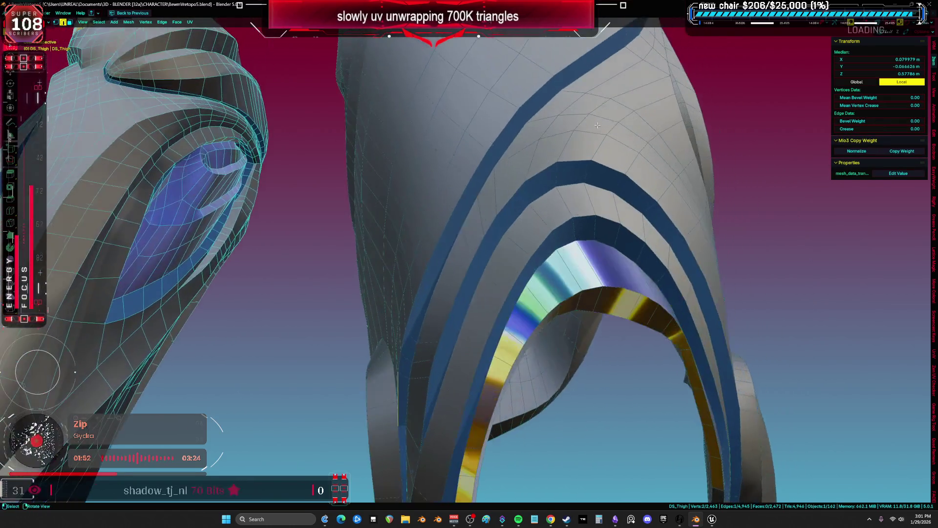
mouse_move(548, 83)
middle_down()
mouse_move(429, 211)
mouse_move(462, 278)
middle_up()
ctrl+click(502, 123)
ctrl+click(439, 205)
ctrl+click(462, 278)
middle_drag(500, 191, 463, 200)
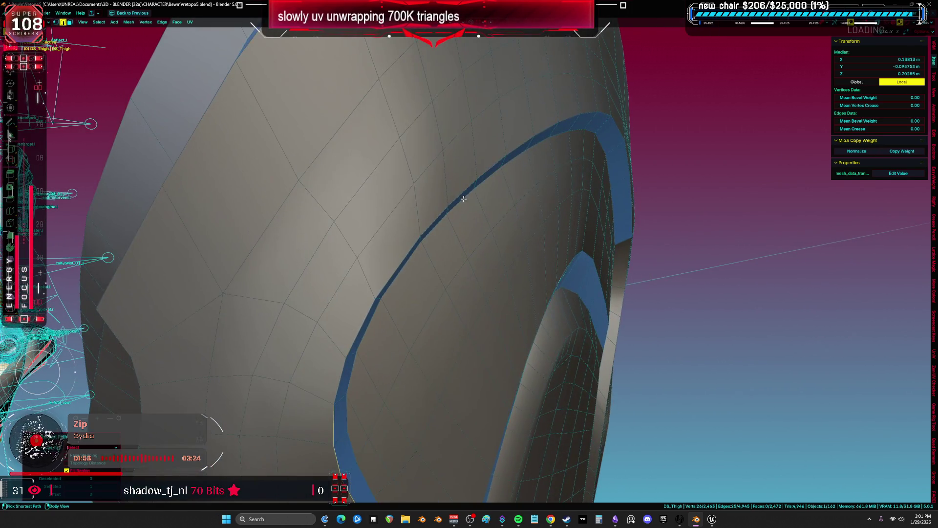
mouse_move(575, 178)
middle_down()
mouse_move(482, 139)
mouse_move(555, 161)
mouse_move(353, 179)
middle_up()
ctrl+click(484, 128)
ctrl+click(294, 168)
middle_drag(293, 168, 366, 154)
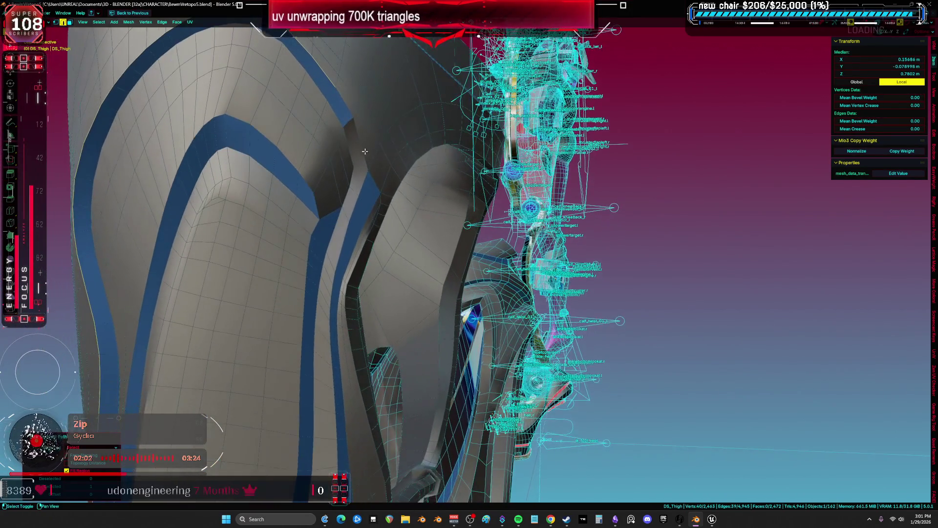
middle_drag(339, 117, 444, 201)
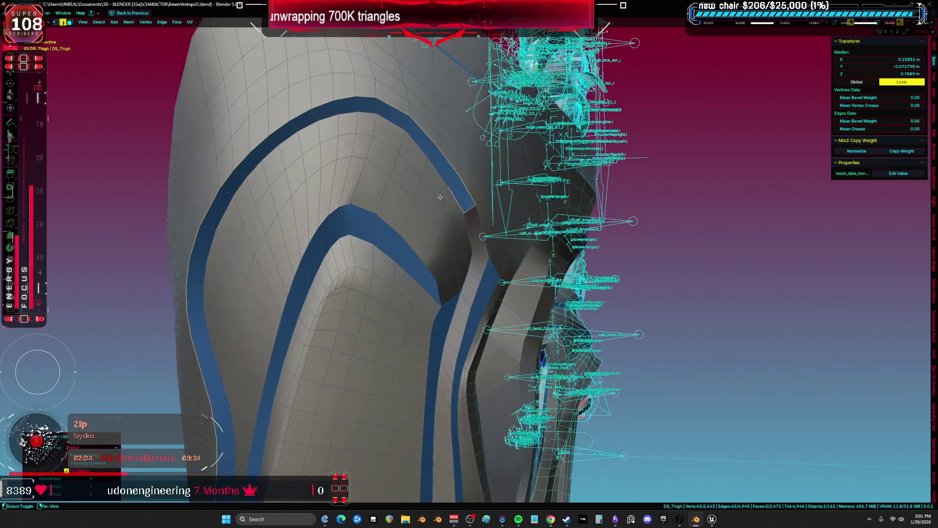
Browse the Select menu options and select a face on the thigh armor
click(97, 24)
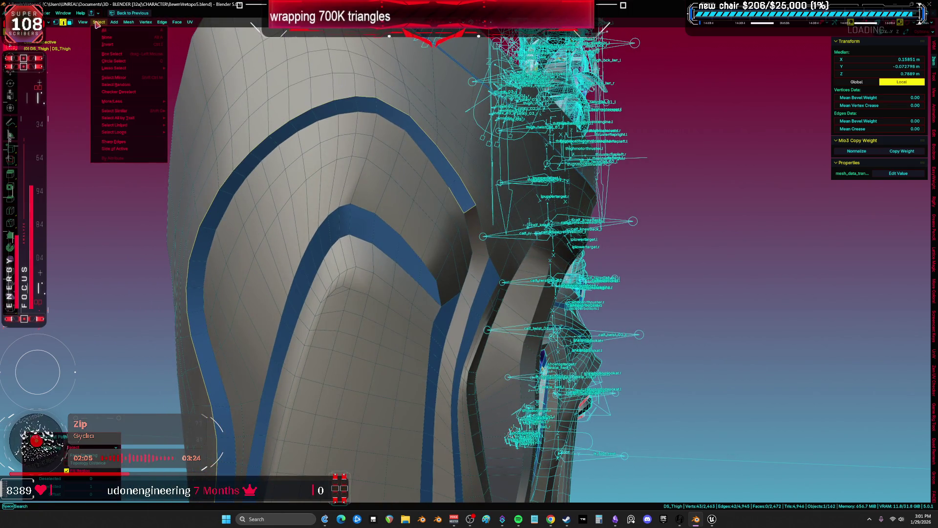
click(325, 108)
click(98, 23)
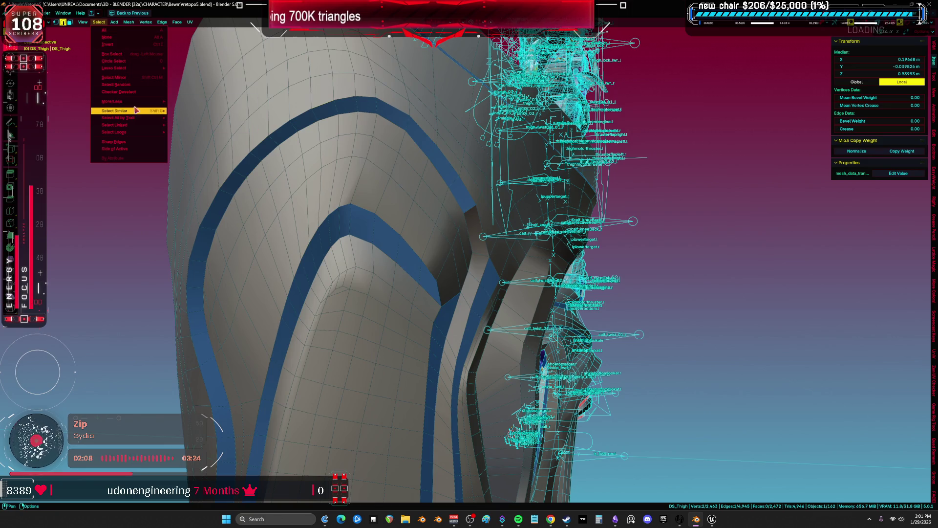
key(Escape)
click(99, 22)
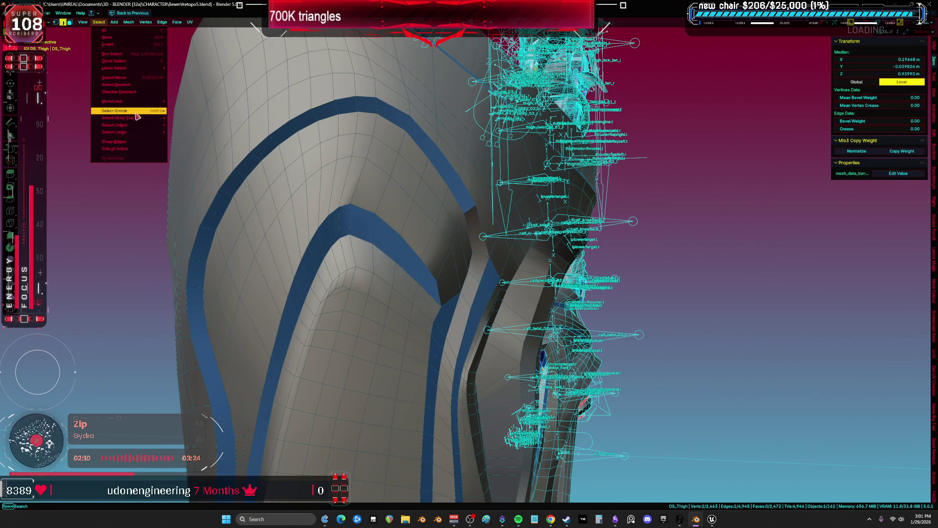
mouse_move(158, 116)
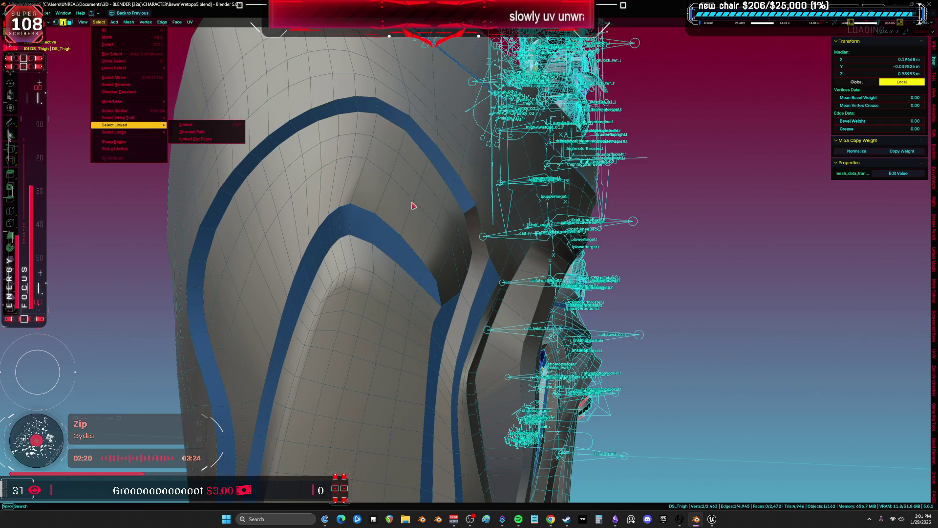
mouse_move(392, 203)
middle_down()
mouse_move(412, 171)
mouse_move(433, 223)
middle_up()
ctrl+click(412, 171)
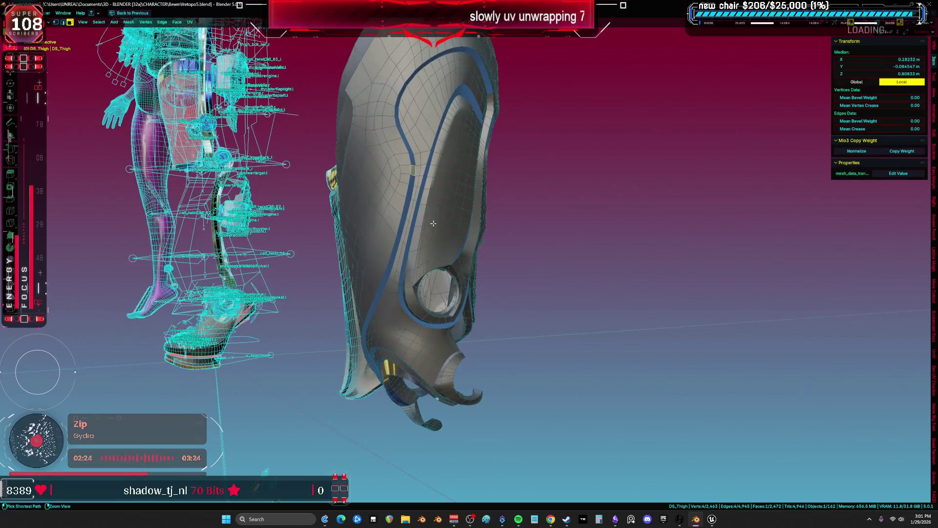
Restore the split layout, select all M_ACCENT faces, and maximize the 3D view
key(ctrl+space)
key(alt+a)
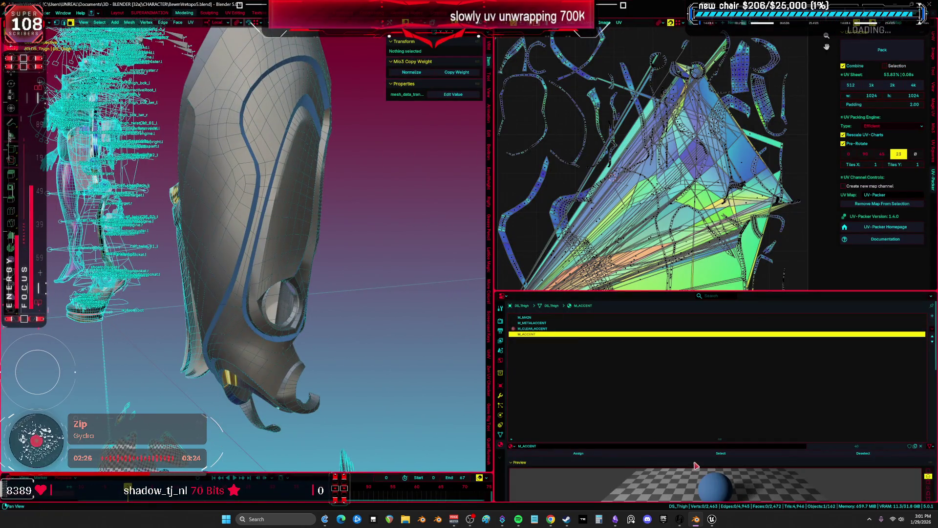
click(699, 454)
mouse_move(303, 279)
middle_down()
mouse_move(371, 241)
mouse_move(359, 245)
mouse_move(392, 264)
mouse_move(532, 263)
mouse_move(511, 239)
mouse_move(482, 239)
mouse_move(492, 300)
mouse_move(472, 282)
mouse_move(413, 311)
mouse_move(451, 286)
mouse_move(415, 278)
middle_up()
key(ctrl+space)
key(ctrl+space)
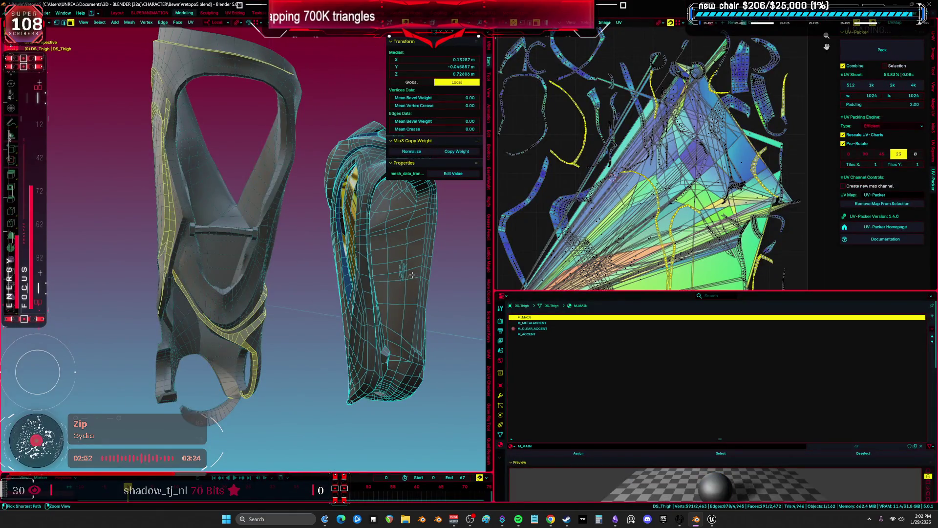
Select the thigh mesh's non-manifold edges with Select All by Trait > Non-Manifold
key(a)
key(alt+a)
mouse_move(412, 275)
middle_down()
mouse_move(232, 169)
mouse_move(118, 35)
middle_up()
click(96, 24)
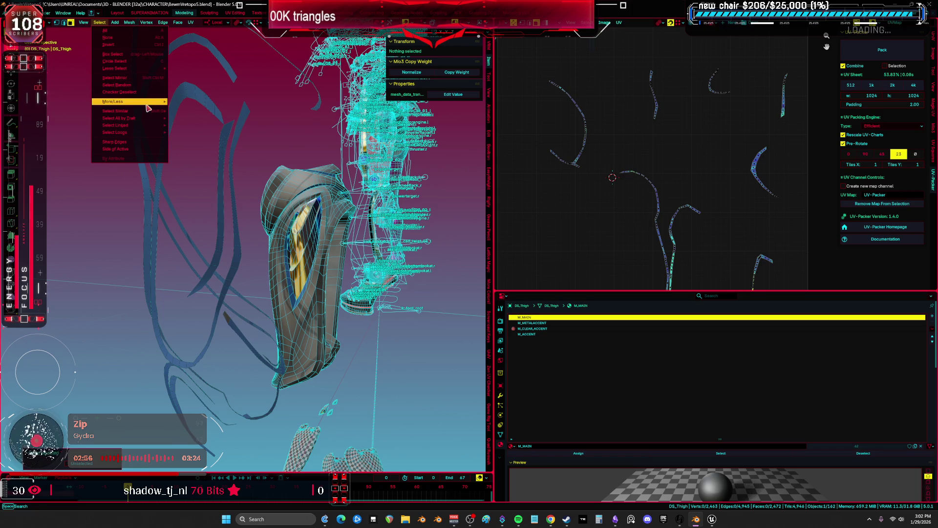
mouse_move(146, 121)
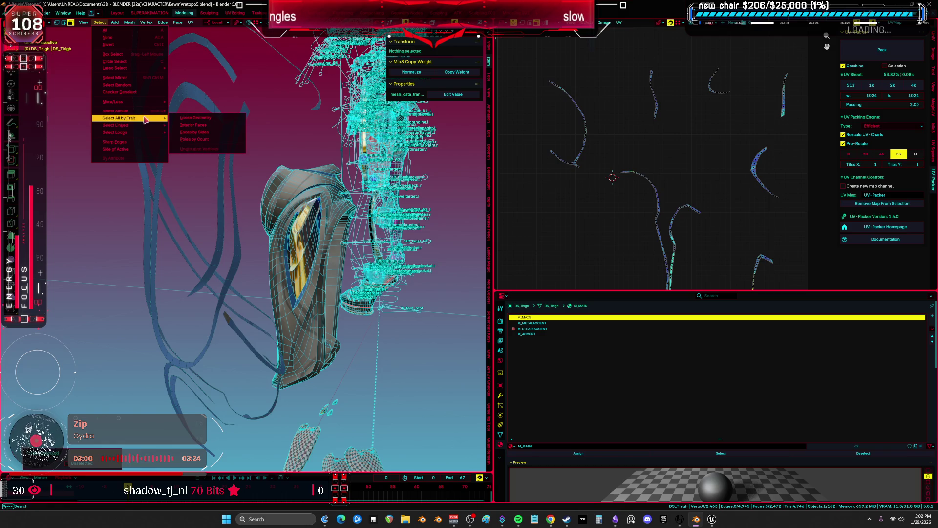
click(98, 23)
key(Escape)
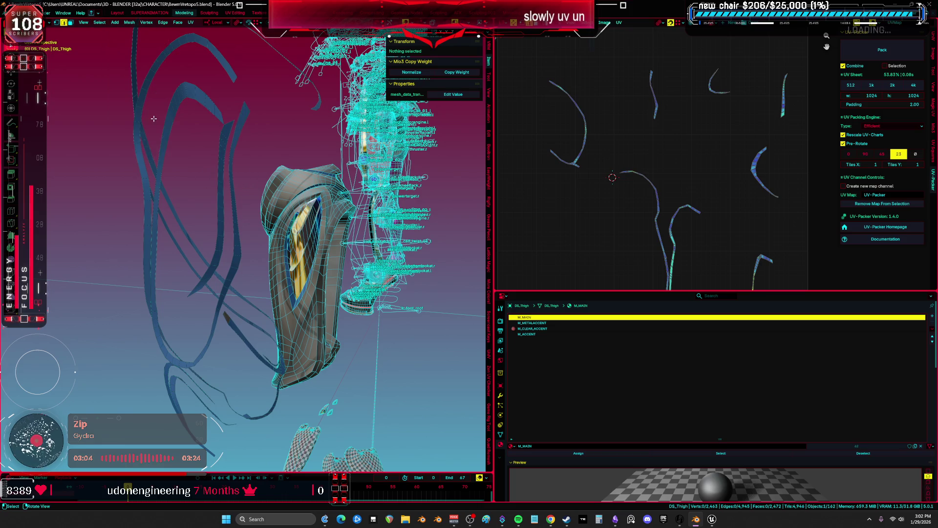
click(99, 22)
mouse_move(143, 120)
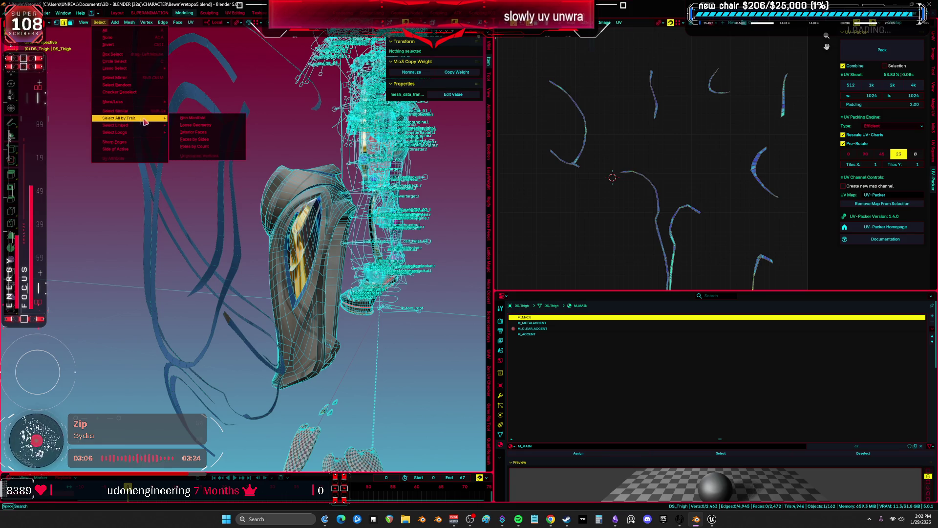
click(184, 120)
mouse_move(241, 163)
middle_down()
mouse_move(260, 199)
mouse_move(336, 220)
mouse_move(386, 250)
mouse_move(392, 256)
mouse_move(366, 264)
mouse_move(387, 273)
mouse_move(372, 274)
middle_up()
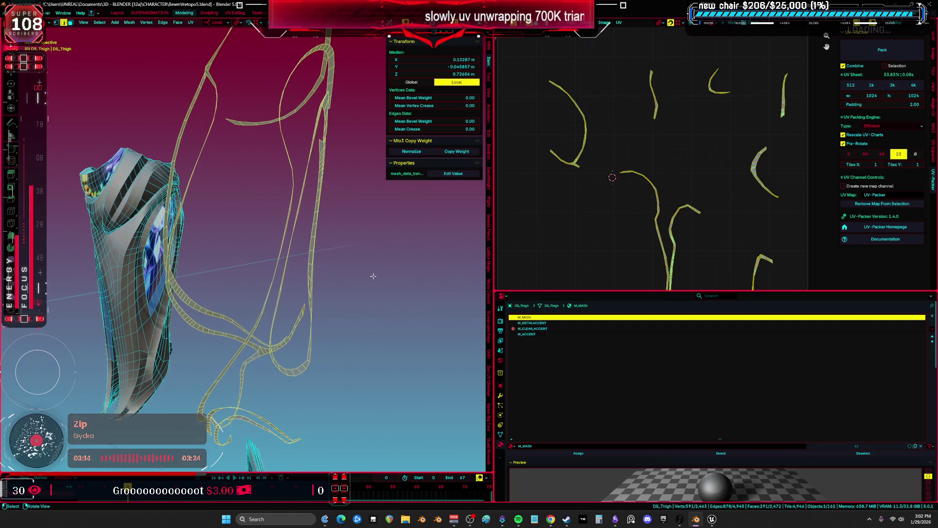
Select all strap edges sharing one edge's Amount of Faces Around an Edge, then maximize the view
key(ctrl+z)
key(ctrl+shift+z)
click(266, 264)
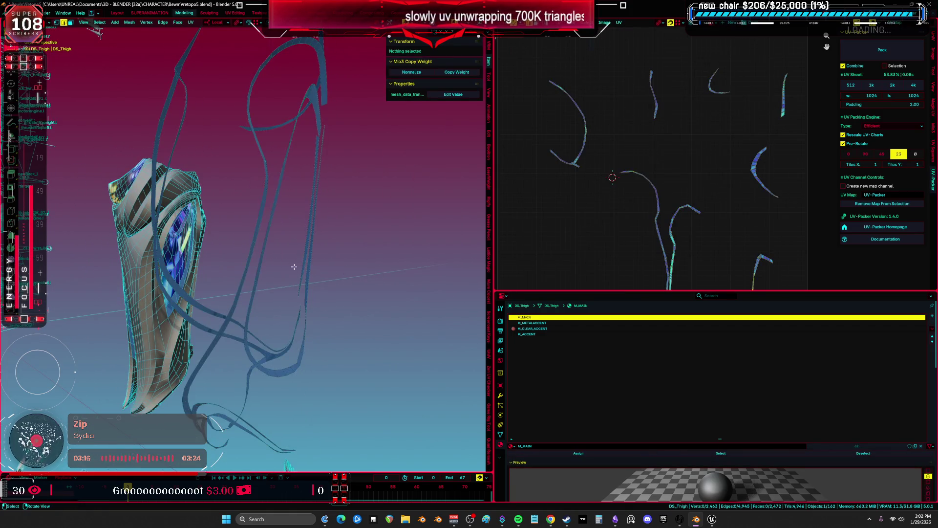
click(100, 23)
mouse_move(149, 112)
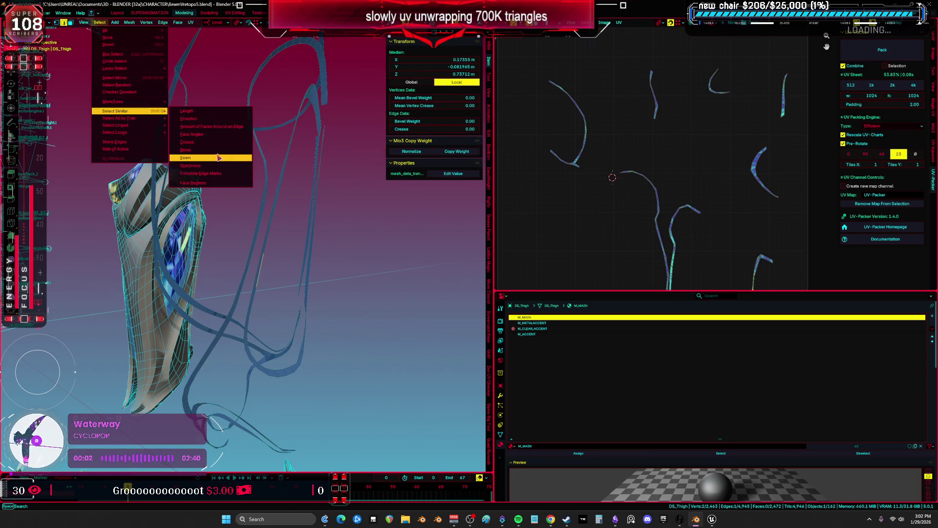
click(224, 127)
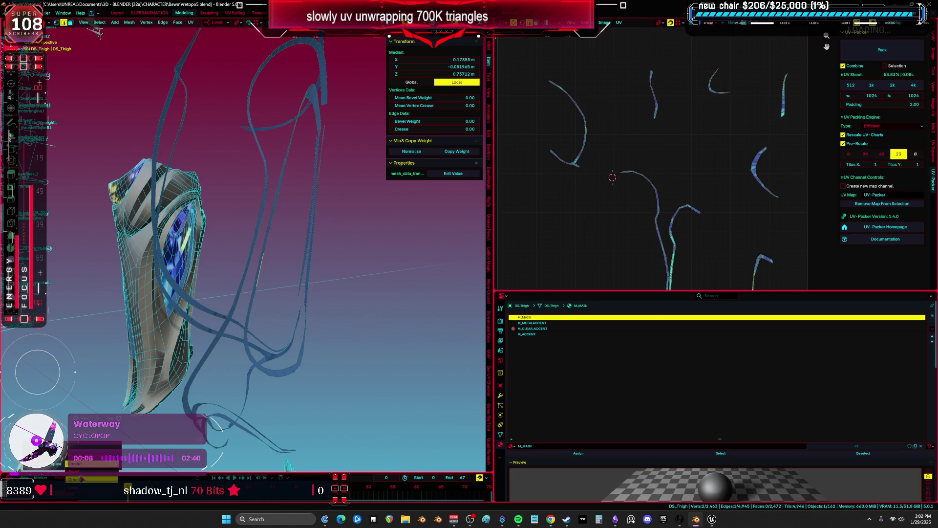
mouse_move(352, 257)
middle_down()
mouse_move(295, 248)
mouse_move(491, 312)
middle_up()
key(ctrl+space)
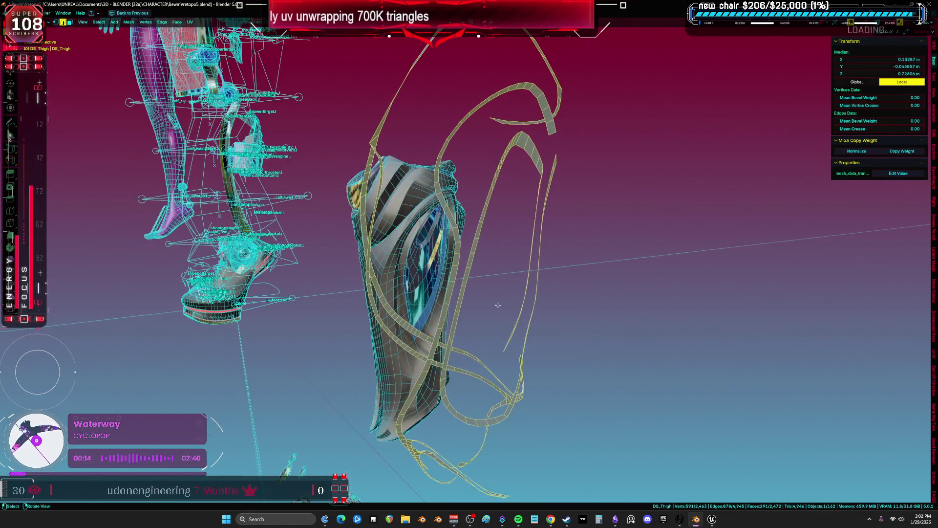
Mark the selected strap edges as sharp and clear their seams
key(ctrl+e)
click(493, 432)
middle_drag(493, 433, 438, 283)
key(ctrl+e)
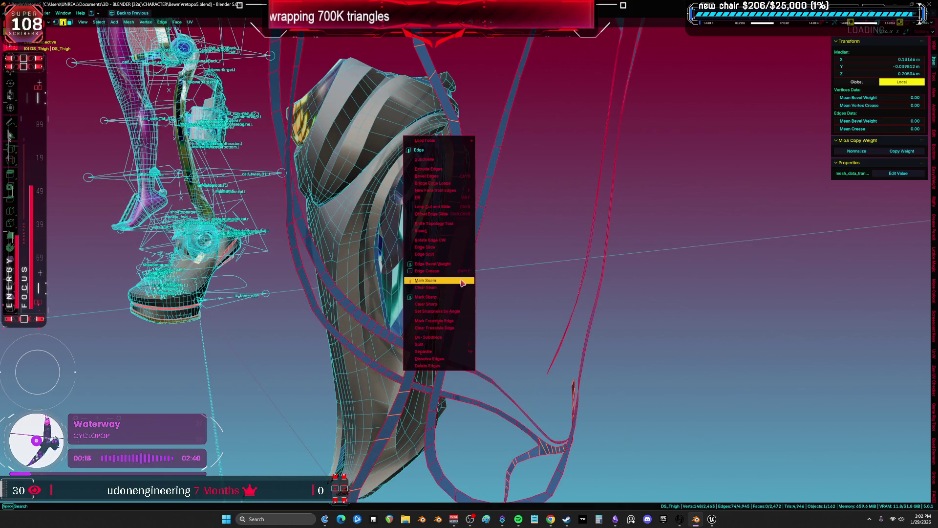
click(462, 287)
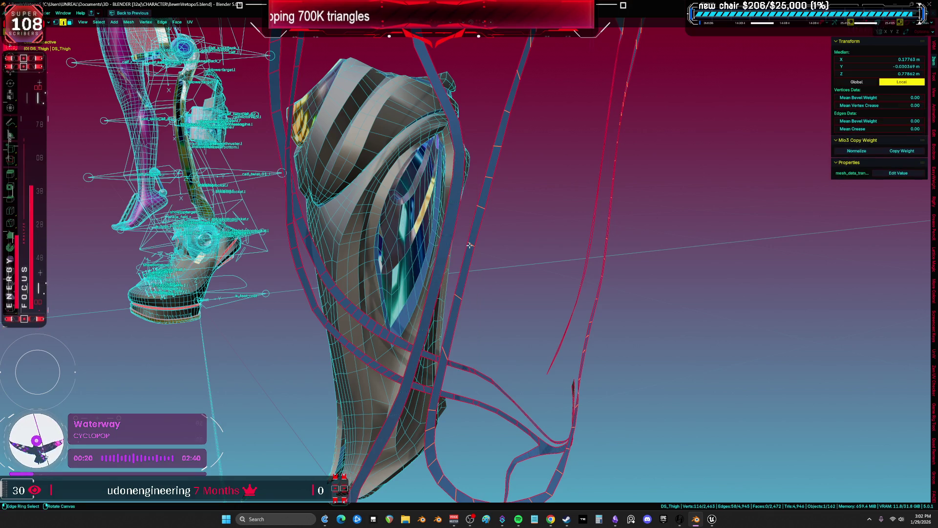
key(ctrl+e)
click(510, 267)
Select and frame an edge ring across the strap, then mark it as a seam
mouse_move(516, 274)
middle_down()
mouse_move(522, 284)
mouse_move(437, 276)
middle_up()
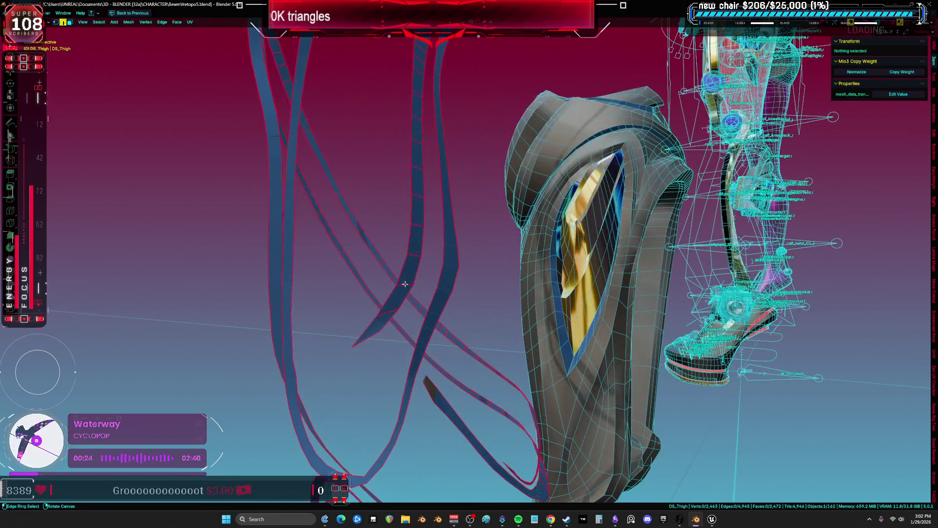
ctrl+alt+click(405, 284)
key(KP_Decimal)
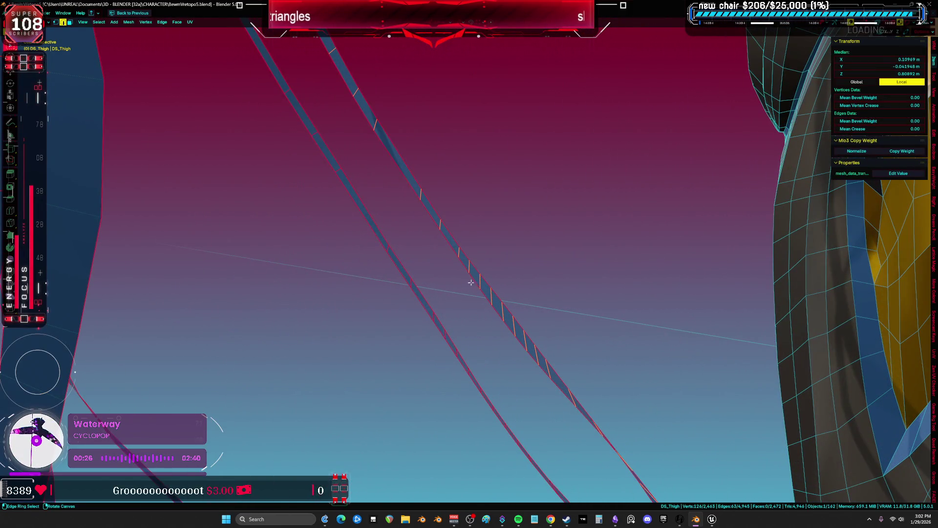
key(ctrl+e)
click(448, 272)
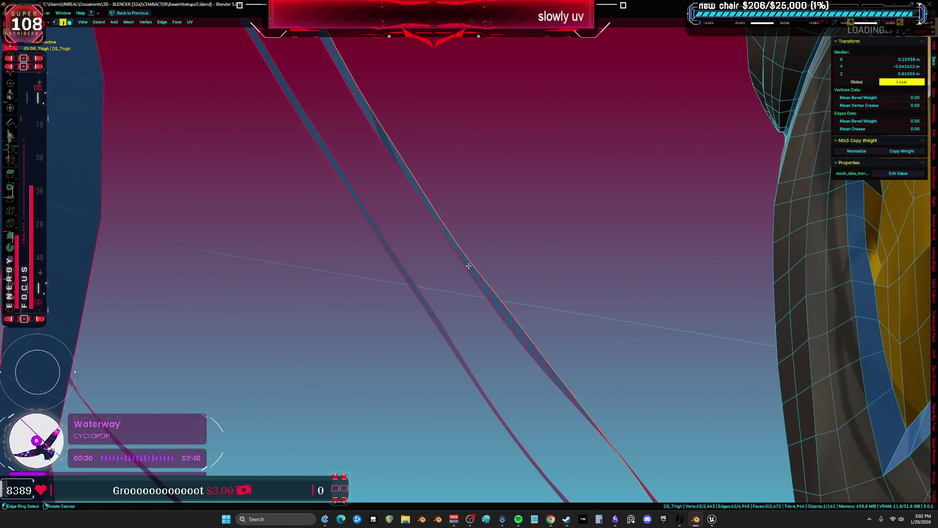
key(ctrl+e)
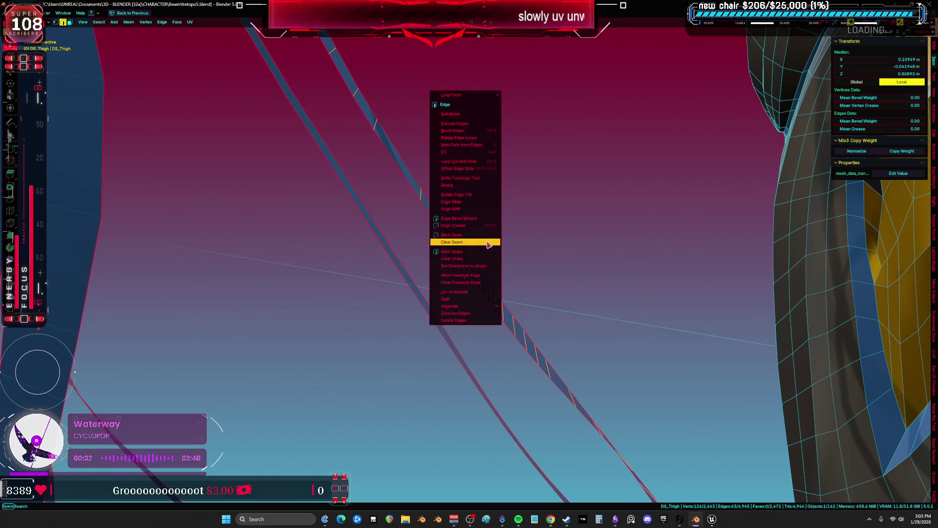
click(487, 237)
Deselect the marked ring and select another edge ring across the accent band
mouse_move(478, 264)
middle_down()
mouse_move(426, 299)
mouse_move(349, 255)
middle_up()
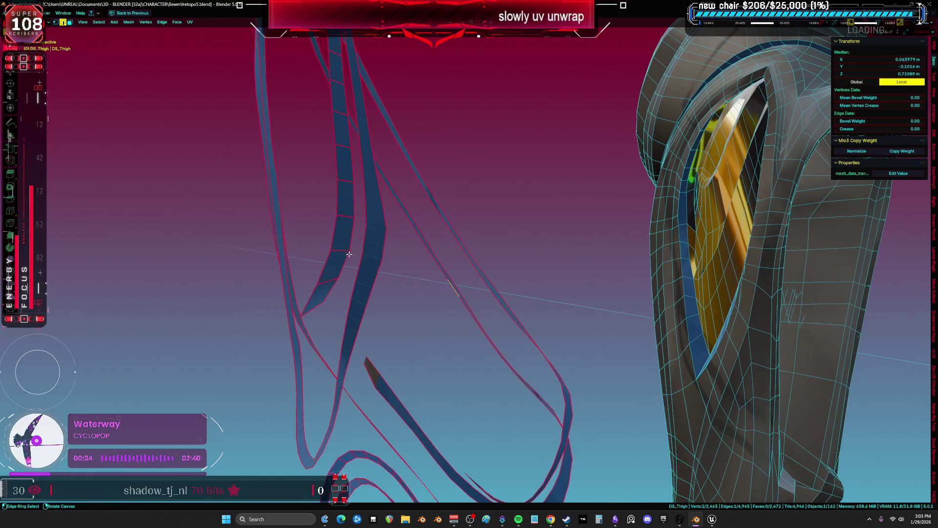
click(412, 251)
mouse_move(413, 252)
middle_down()
mouse_move(463, 226)
mouse_move(422, 242)
mouse_move(440, 234)
mouse_move(418, 305)
middle_up()
ctrl+alt+click(409, 303)
right_click(412, 301)
Dismiss the edge menu and select a single edge on the band loops
click(412, 301)
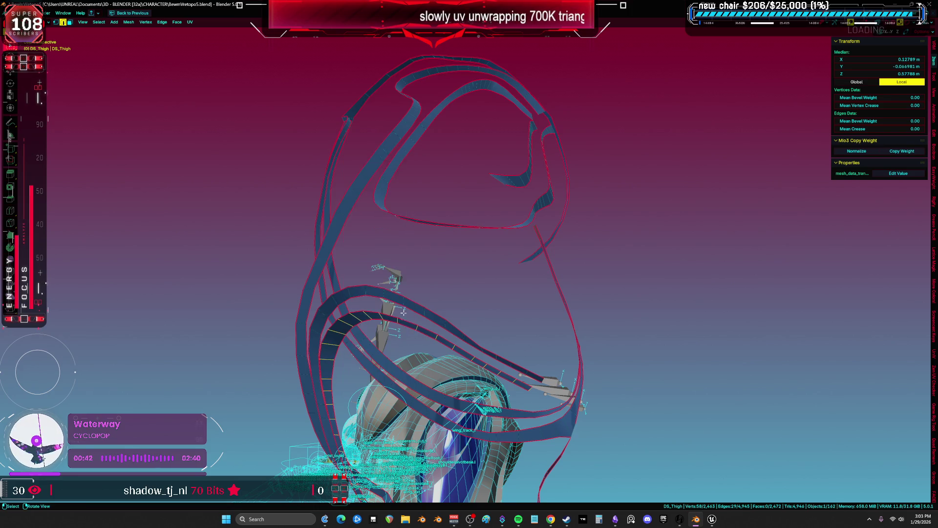
click(486, 315)
mouse_move(486, 314)
middle_down()
mouse_move(486, 288)
mouse_move(456, 304)
middle_up()
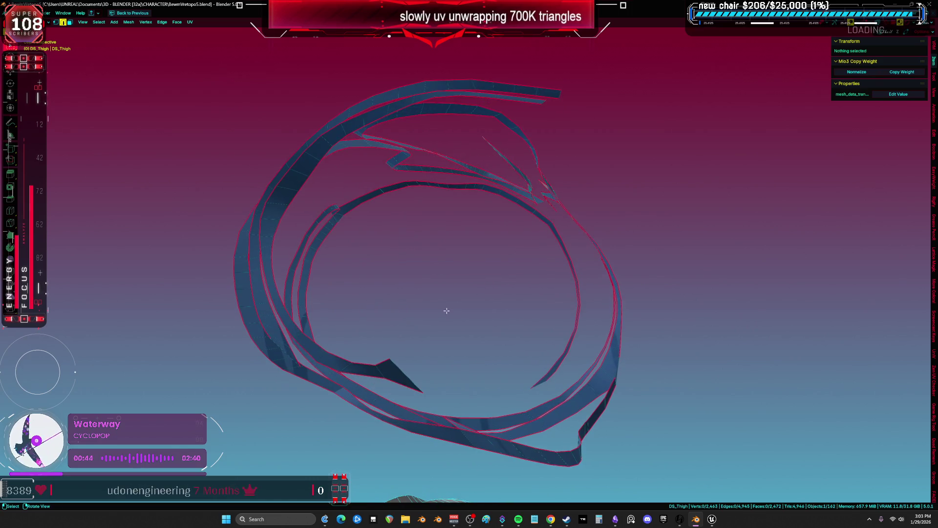
click(409, 366)
middle_drag(459, 256, 523, 304)
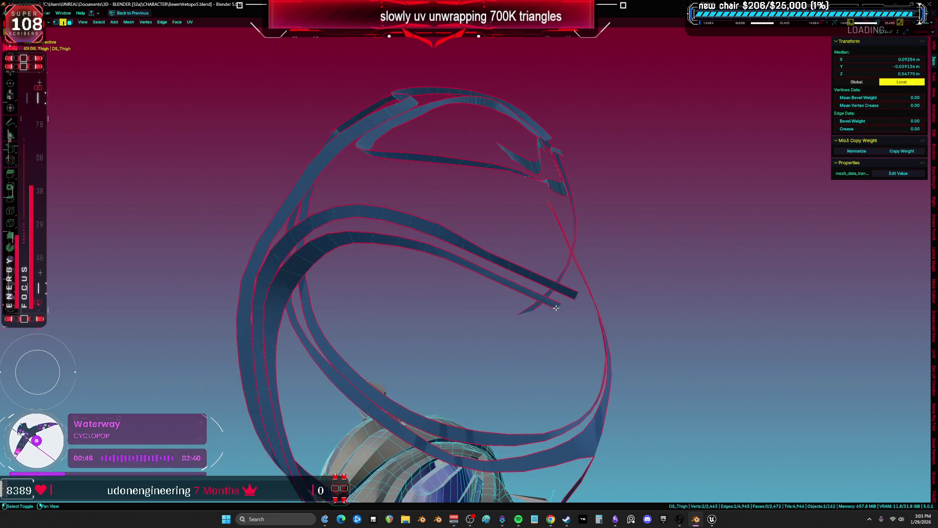
mouse_move(592, 316)
middle_down()
mouse_move(486, 319)
mouse_move(490, 241)
mouse_move(444, 262)
mouse_move(470, 262)
mouse_move(445, 176)
middle_up()
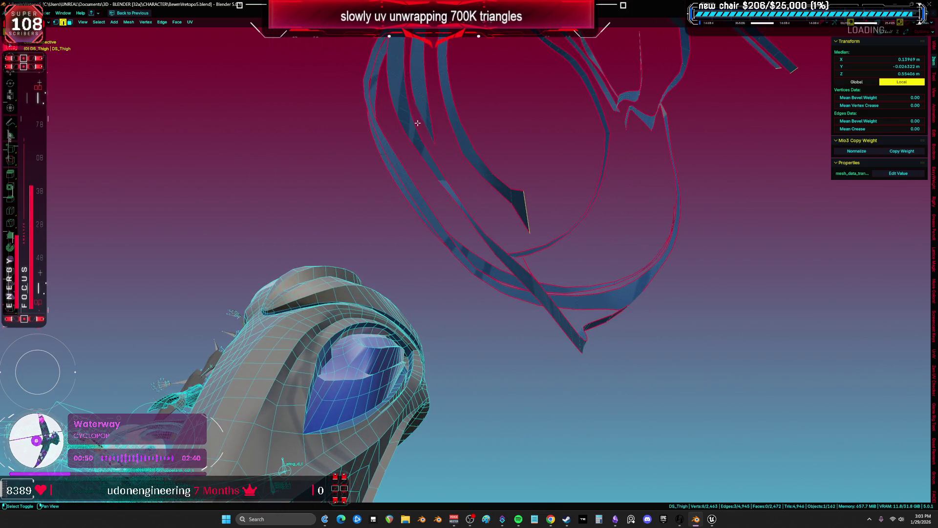
mouse_move(485, 246)
middle_down()
mouse_move(456, 253)
mouse_move(423, 321)
mouse_move(358, 319)
mouse_move(329, 346)
mouse_move(375, 284)
middle_up()
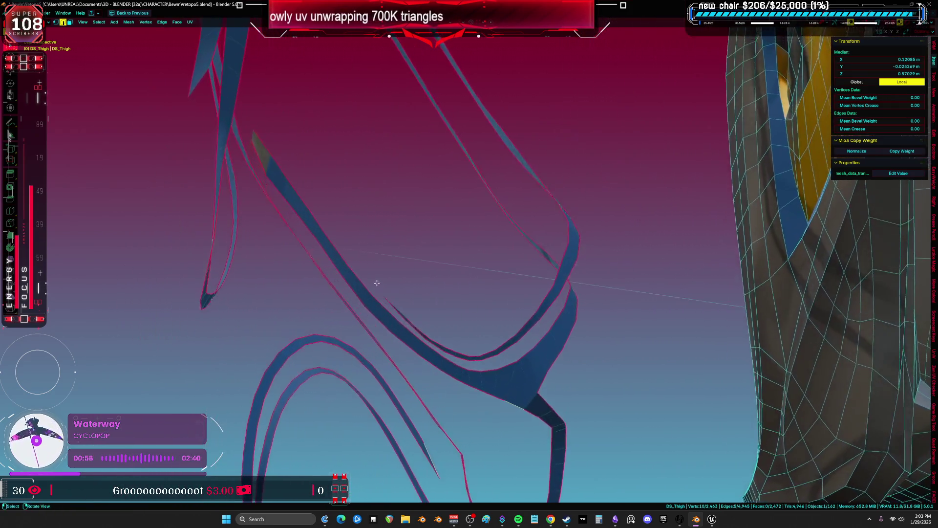
scroll(376, 284, up, 2)
middle_drag(344, 255, 343, 174)
mouse_move(310, 306)
middle_down()
mouse_move(338, 308)
mouse_move(364, 292)
middle_up()
middle_drag(343, 243, 403, 191)
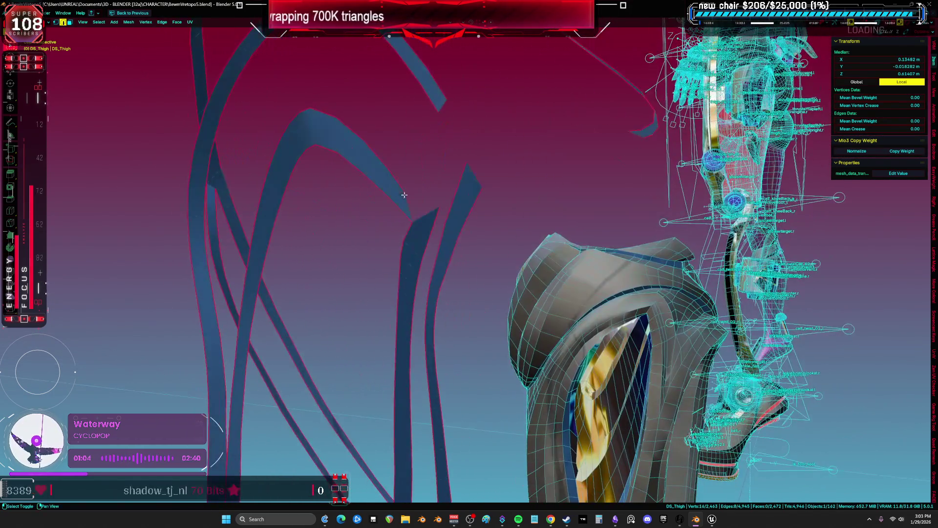
mouse_move(449, 127)
middle_down()
mouse_move(390, 230)
mouse_move(426, 214)
mouse_move(445, 159)
mouse_move(478, 224)
mouse_move(455, 292)
mouse_move(446, 253)
mouse_move(461, 197)
mouse_move(432, 176)
mouse_move(419, 142)
mouse_move(511, 142)
mouse_move(497, 264)
mouse_move(464, 281)
middle_up()
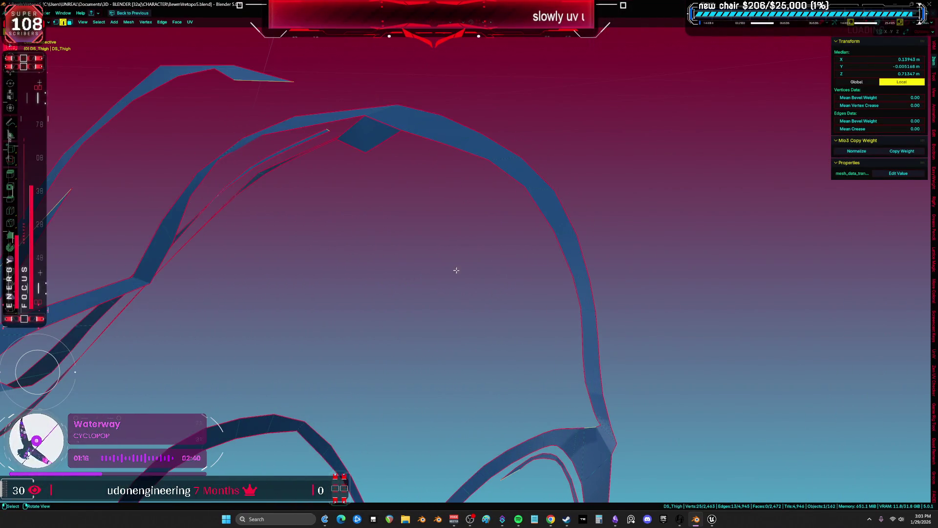
Mark that edge and an edge near the band's top as seams, then return to Object Mode
key(ctrl+e)
click(435, 243)
click(383, 125)
middle_drag(383, 125, 397, 65)
key(ctrl+e)
click(385, 143)
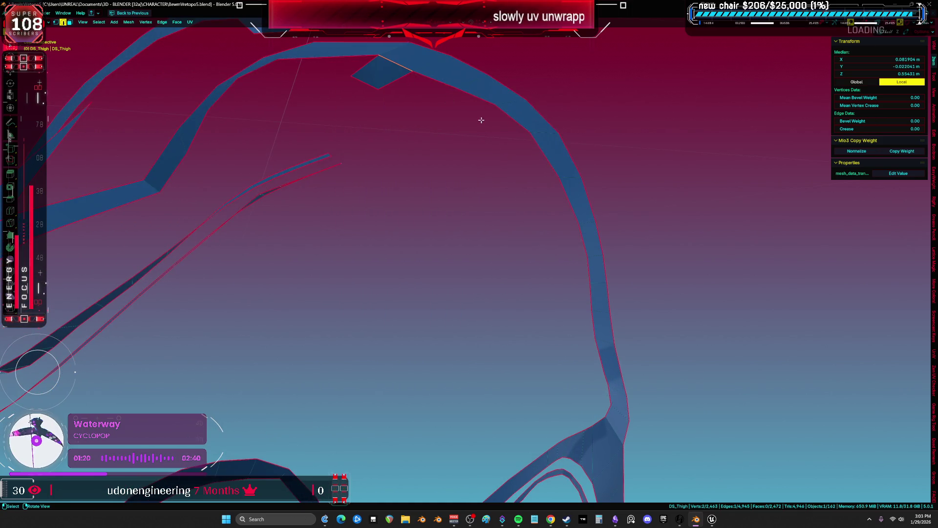
key(Tab)
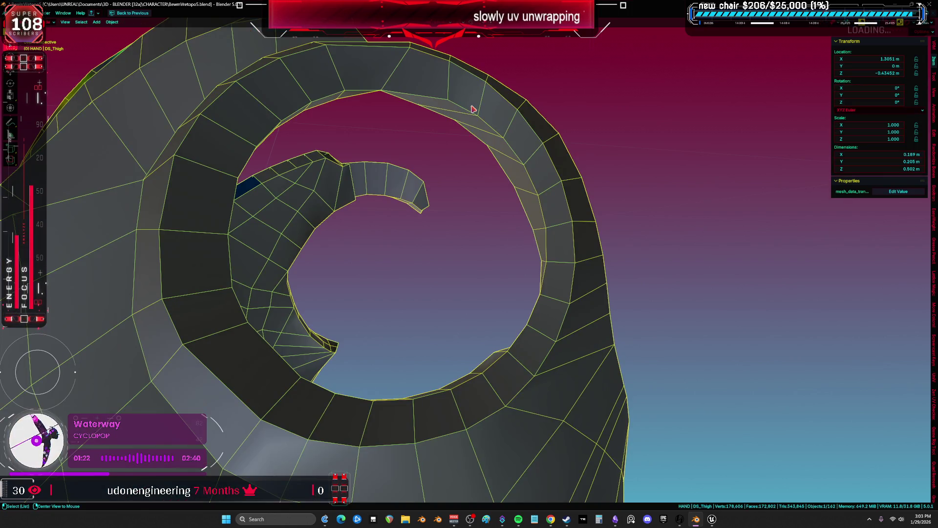
In Edit Mode face select, pick a face on the ring, then return to Object Mode
key(Tab)
middle_drag(425, 92, 421, 86)
middle_drag(422, 145, 433, 250)
key(3)
scroll(432, 250, up, 3)
key(alt+a)
click(385, 205)
middle_drag(385, 205, 386, 166)
key(z)
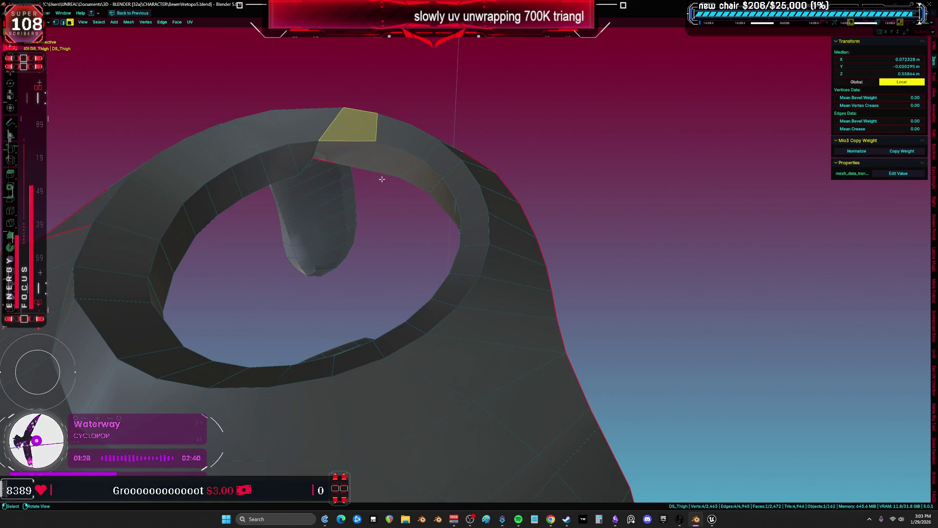
key(Tab)
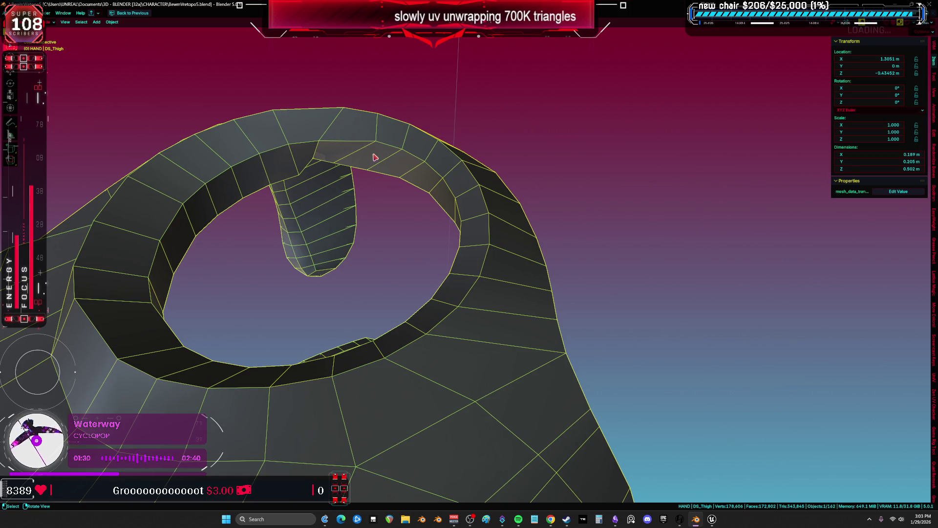
Back in Edit Mode, select the edge along the arch band's top and clear its seam
mouse_move(376, 201)
middle_down()
mouse_move(476, 176)
mouse_move(461, 269)
mouse_move(424, 352)
mouse_move(427, 336)
mouse_move(364, 294)
mouse_move(268, 325)
middle_up()
key(Tab)
click(412, 229)
middle_drag(411, 229, 411, 357)
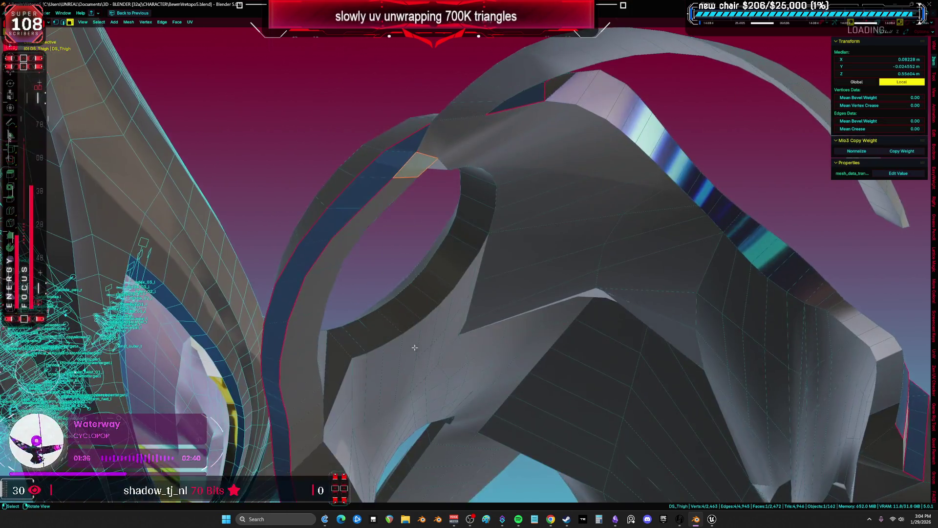
key(2)
click(413, 172)
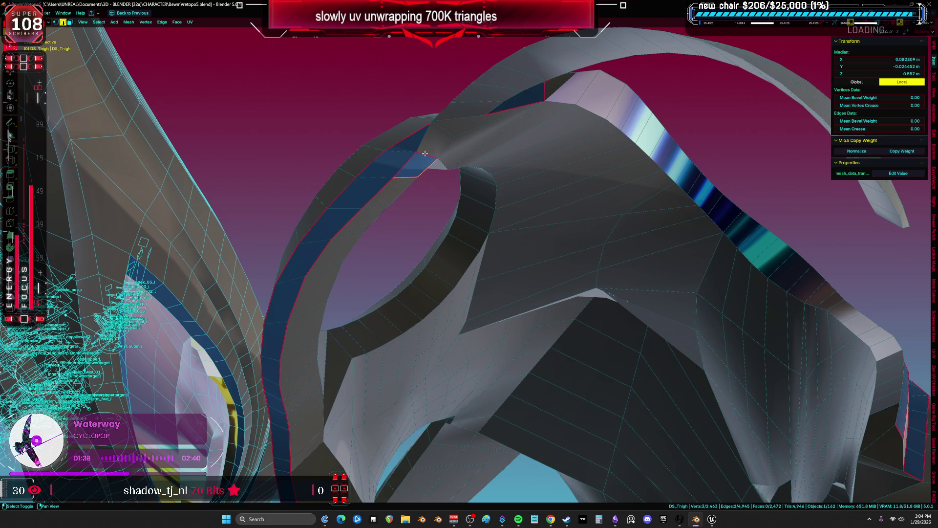
click(441, 171)
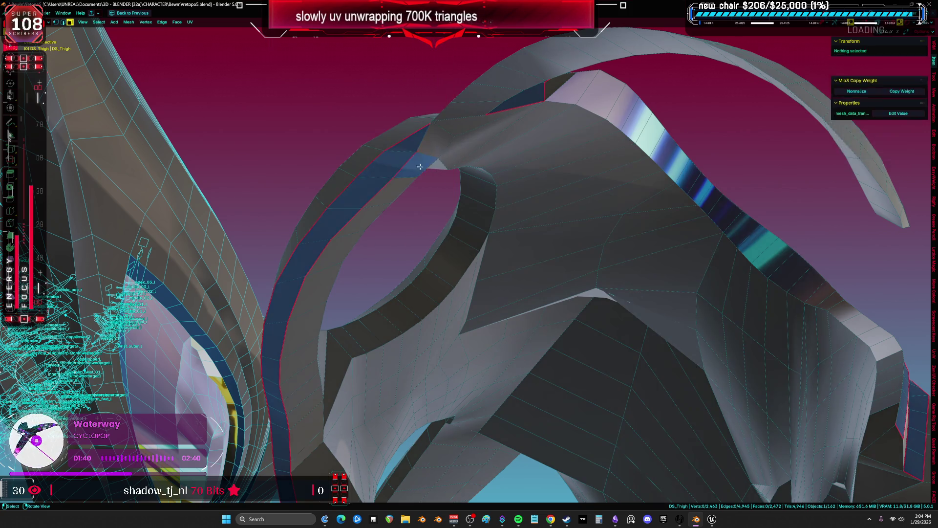
key(ctrl+space)
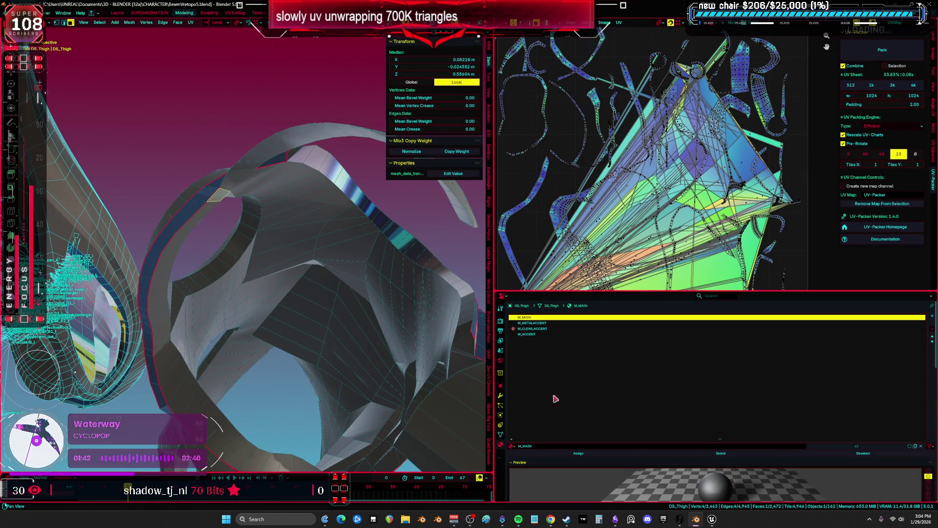
key(ctrl+space)
middle_drag(334, 297, 365, 301)
key(a)
mouse_move(419, 268)
middle_down()
mouse_move(401, 266)
mouse_move(478, 259)
mouse_move(358, 250)
mouse_move(407, 208)
mouse_move(500, 220)
mouse_move(489, 210)
mouse_move(521, 367)
middle_up()
key(z)
key(alt+a)
key(alt+z)
middle_drag(504, 275, 607, 306)
mouse_move(676, 244)
middle_down()
mouse_move(628, 260)
mouse_move(686, 258)
mouse_move(670, 236)
mouse_move(802, 241)
mouse_move(788, 240)
middle_up()
mouse_move(804, 273)
middle_down()
mouse_move(691, 214)
mouse_move(762, 366)
mouse_move(497, 199)
middle_up()
click(452, 188)
key(ctrl+space)
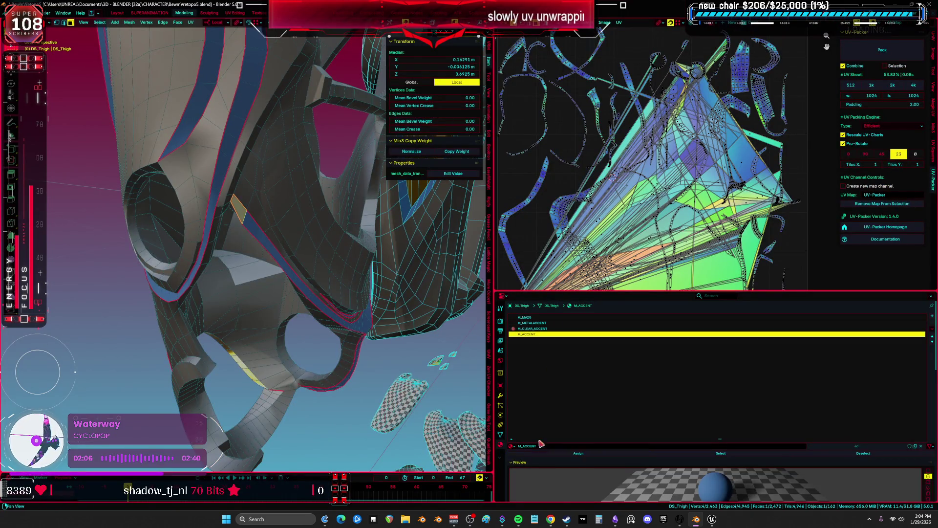
key(ctrl+space)
key(alt+a)
mouse_move(377, 273)
middle_down()
mouse_move(252, 279)
mouse_move(499, 188)
mouse_move(582, 243)
mouse_move(509, 312)
mouse_move(461, 303)
mouse_move(434, 312)
middle_up()
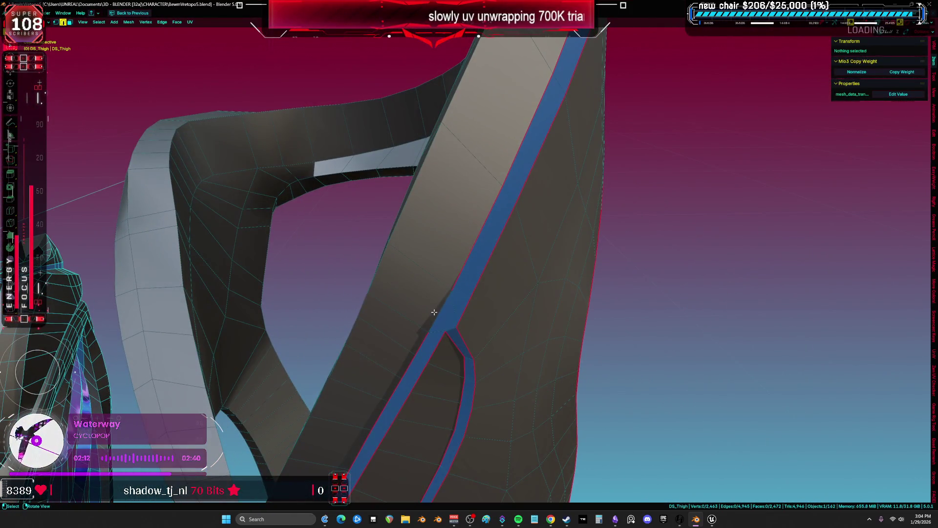
Mark the edge on the blue accent strip as a seam and deselect it
click(434, 312)
right_click(437, 313)
click(437, 309)
key(alt+a)
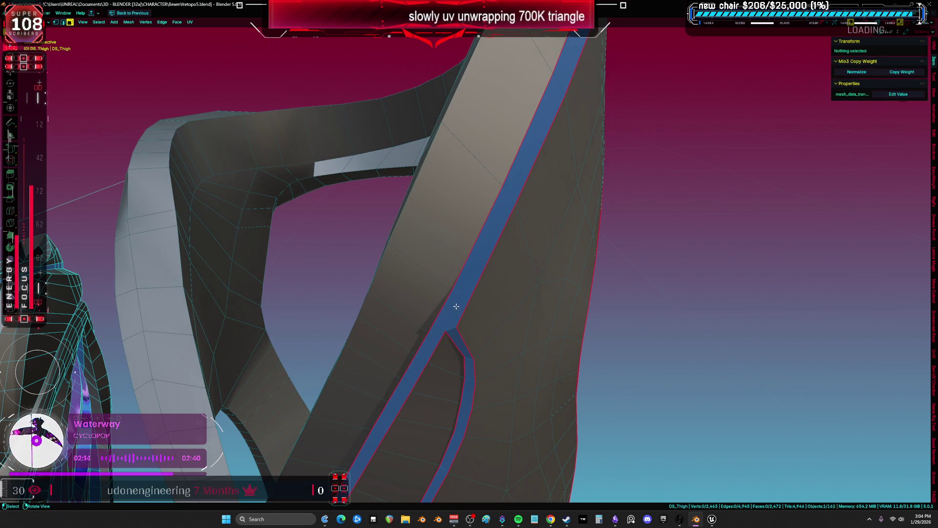
Select the linked accent strip pieces and switch to the UV Editing layout
key(l)
scroll(456, 307, down, 8)
middle_drag(456, 306, 392, 304)
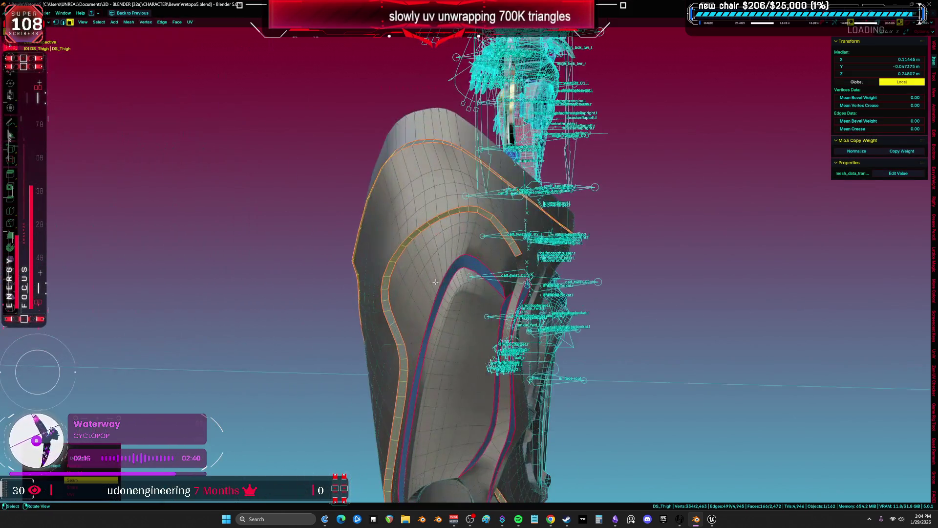
middle_drag(489, 205, 501, 202)
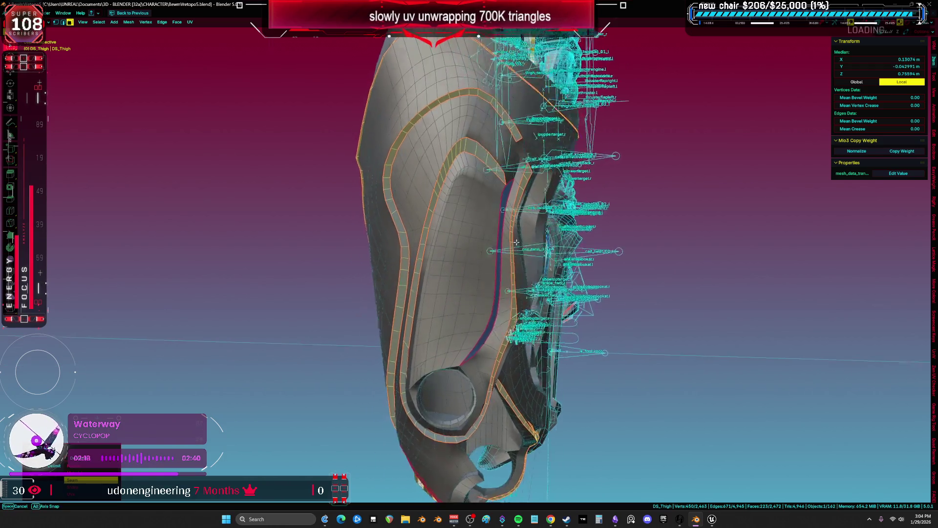
scroll(502, 202, up, 3)
middle_drag(510, 257, 385, 247)
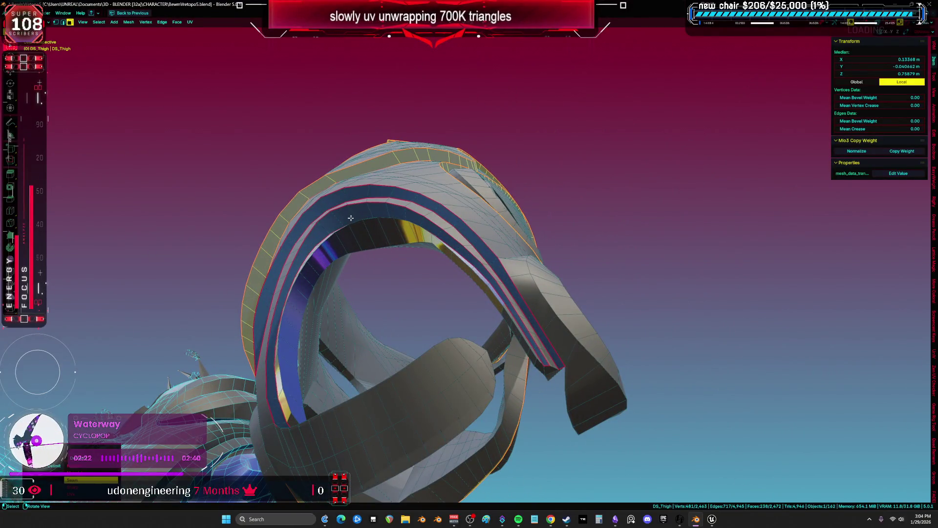
mouse_move(348, 194)
middle_down()
mouse_move(594, 301)
mouse_move(514, 249)
mouse_move(453, 190)
mouse_move(460, 193)
middle_up()
scroll(460, 193, down, 5)
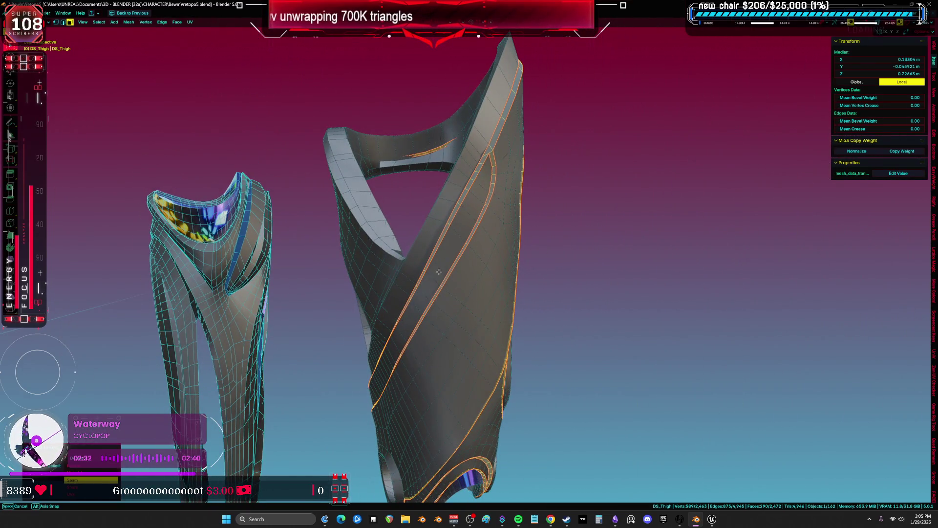
key(ctrl+Page_Down)
Finish moving the strip islands left and inspect the strand junction in the enlarged UV editor
key(u)
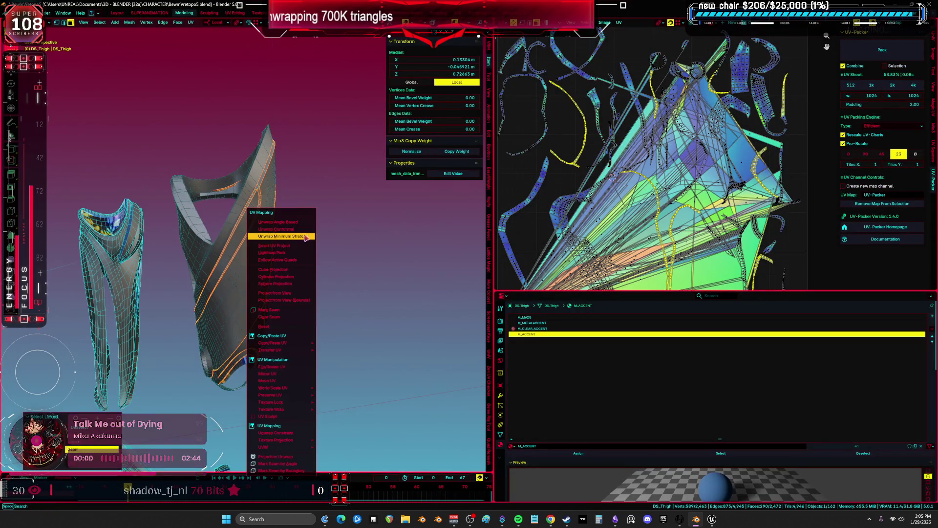
key(ctrl+space)
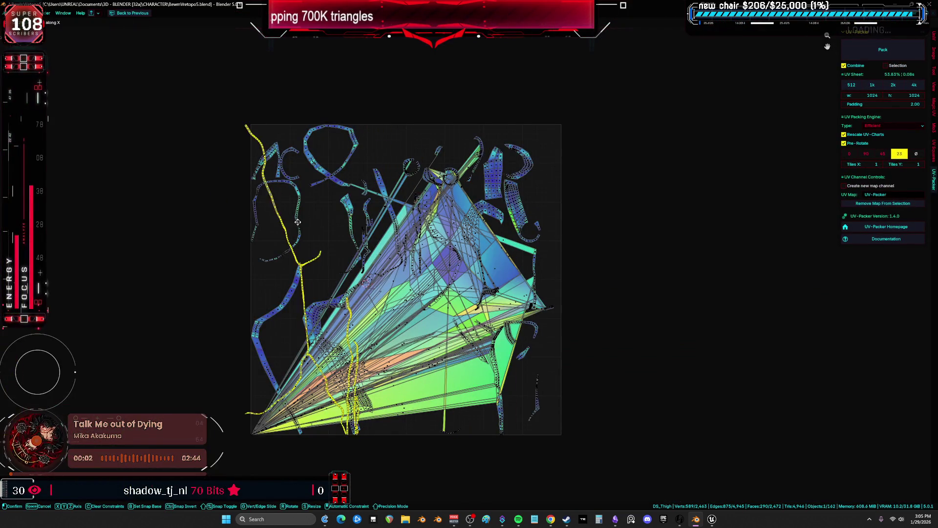
click(299, 221)
scroll(199, 230, up, 5)
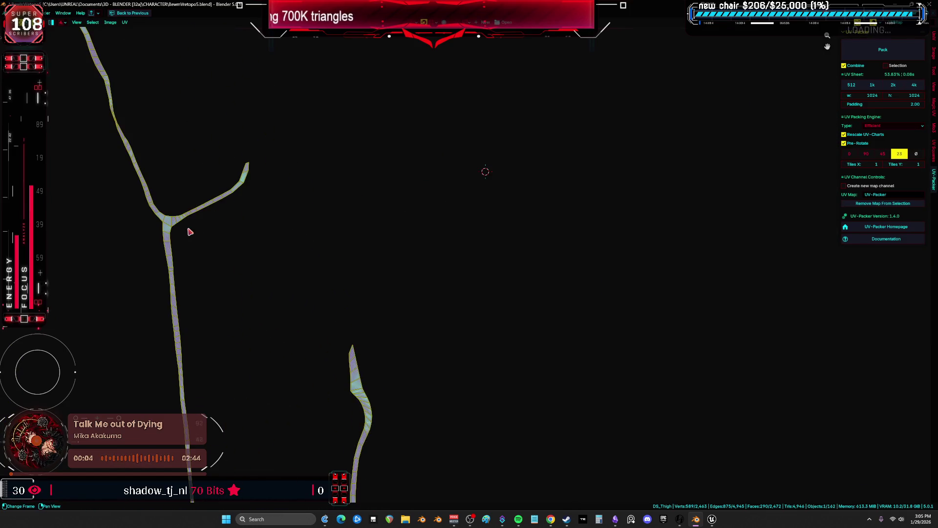
scroll(220, 274, down, 2)
scroll(274, 216, up, 4)
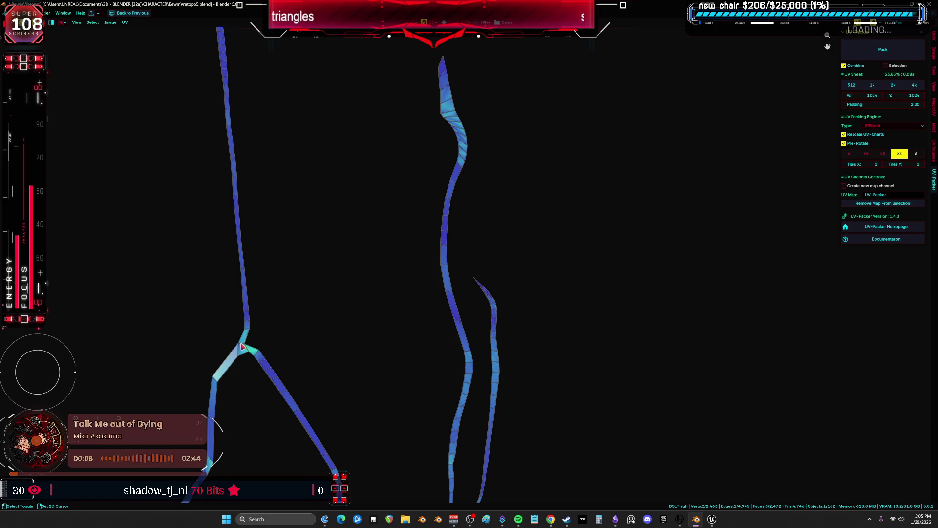
scroll(243, 347, down, 2)
scroll(325, 329, up, 3)
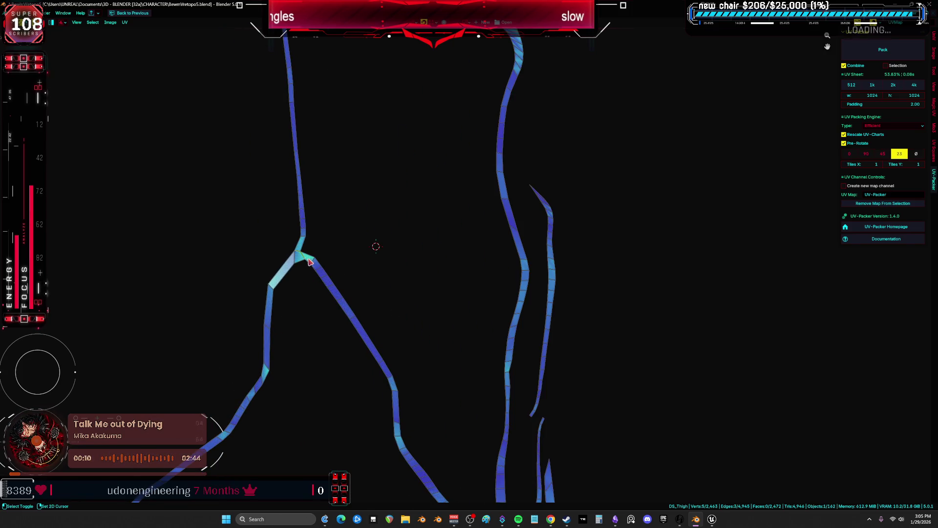
scroll(380, 153, down, 2)
scroll(446, 193, up, 3)
middle_drag(446, 192, 454, 363)
scroll(444, 201, down, 2)
scroll(419, 336, up, 3)
scroll(452, 350, down, 2)
scroll(414, 307, up, 2)
scroll(495, 327, down, 2)
scroll(465, 342, down, 3)
scroll(469, 299, up, 8)
Mark the junction edges as a seam and unwrap the whole thigh mesh with Minimum Stretch
key(ctrl+space)
key(ctrl+e)
click(273, 253)
key(a)
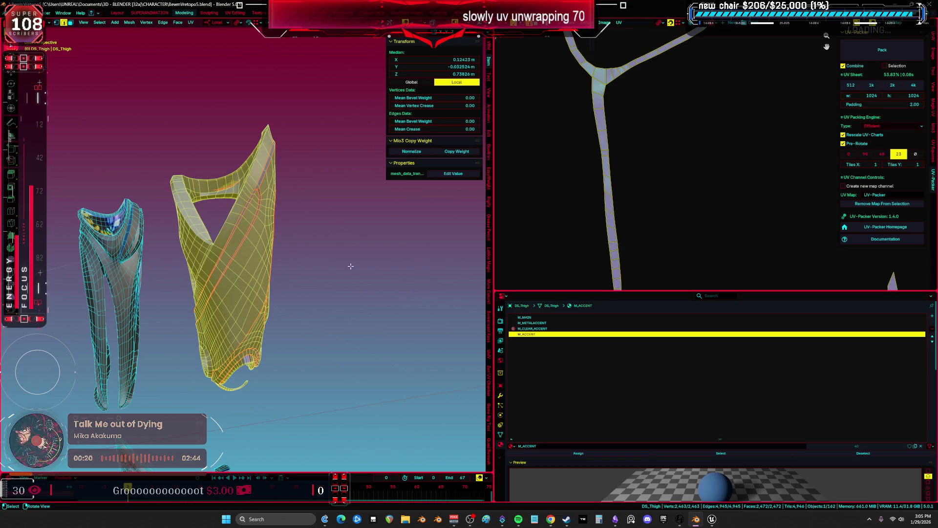
key(u)
key(ctrl+space)
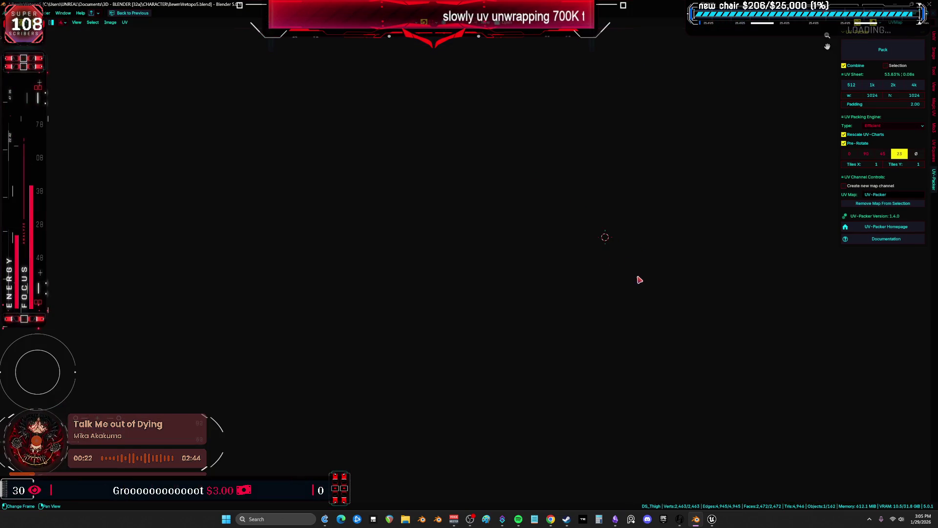
key(ctrl+space)
key(ctrl+space)
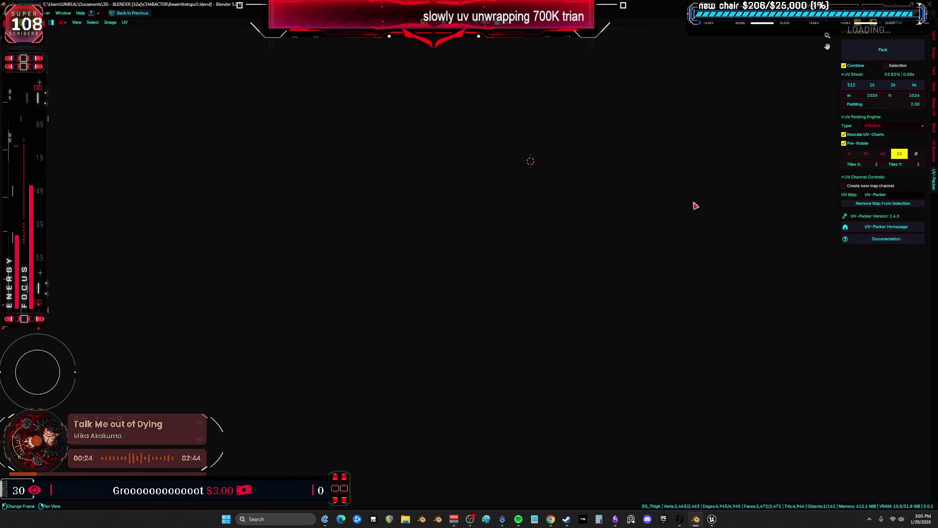
scroll(645, 274, up, 2)
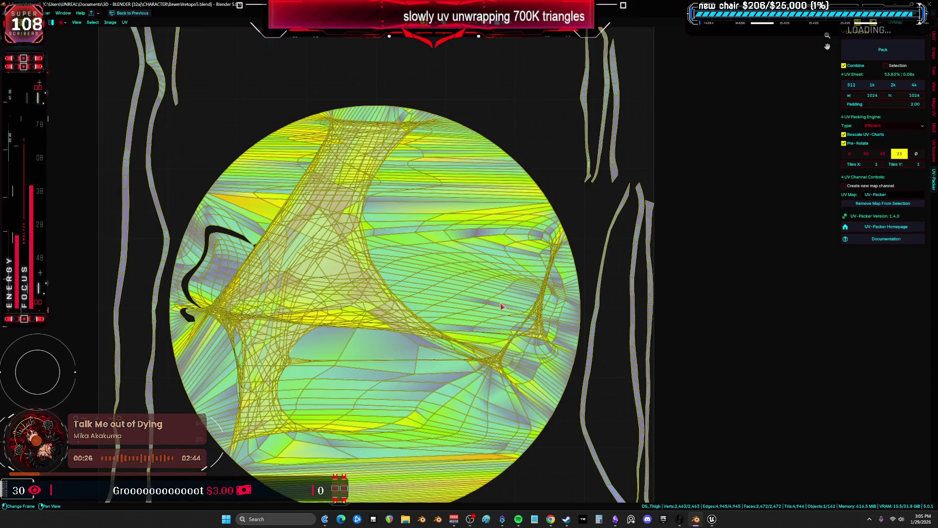
key(ctrl+space)
Clear the selection and select the faces using the M_ACCENT material
key(ctrl+space)
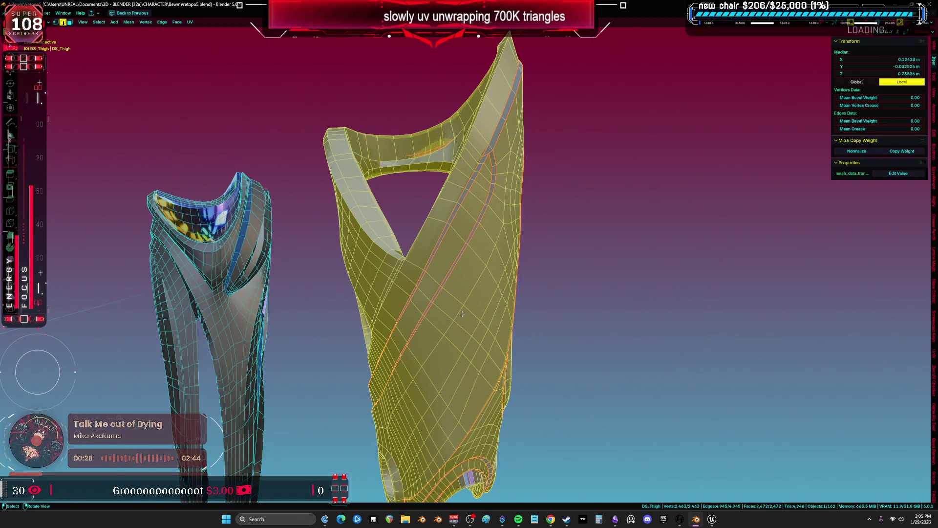
click(462, 313)
key(ctrl+space)
click(373, 277)
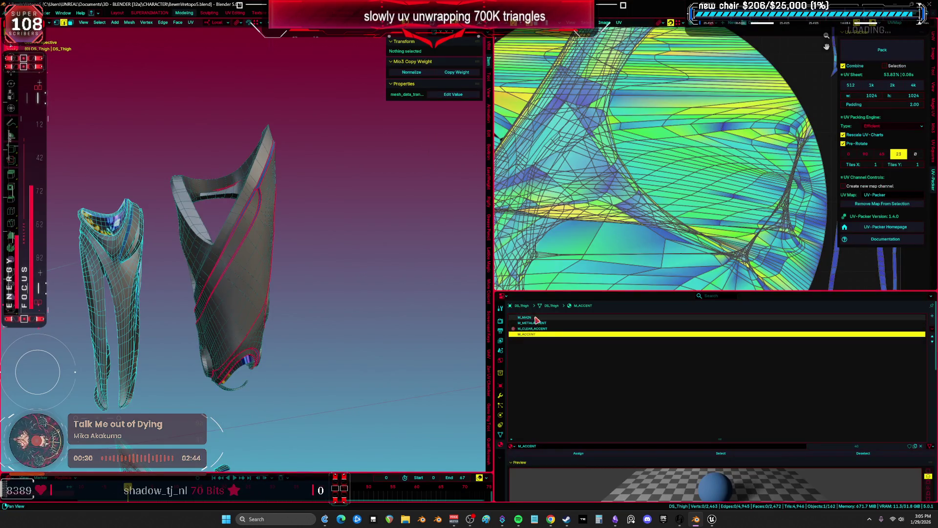
key(ctrl+space)
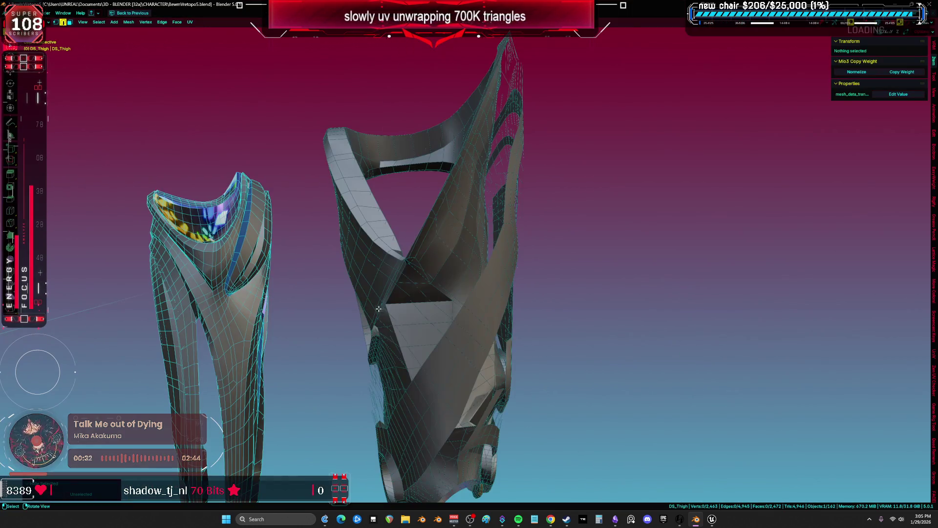
click(567, 317)
key(ctrl+space)
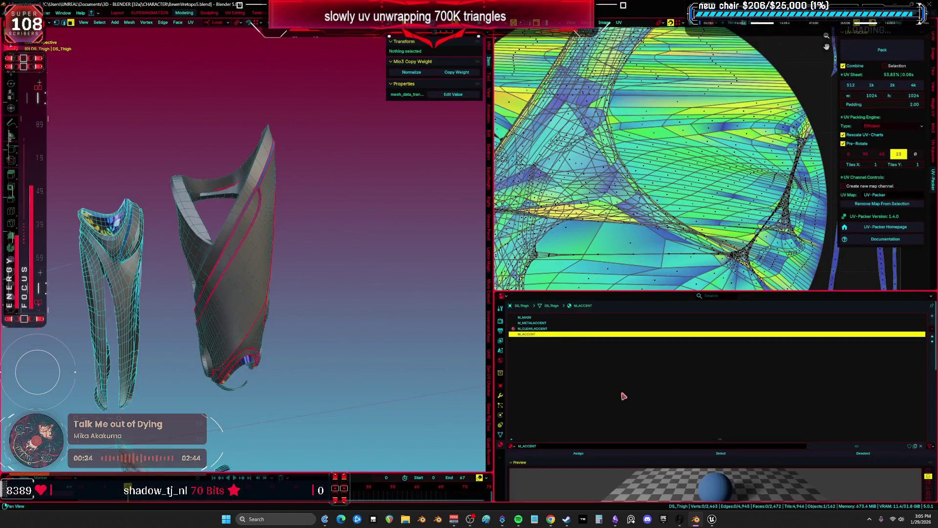
click(679, 458)
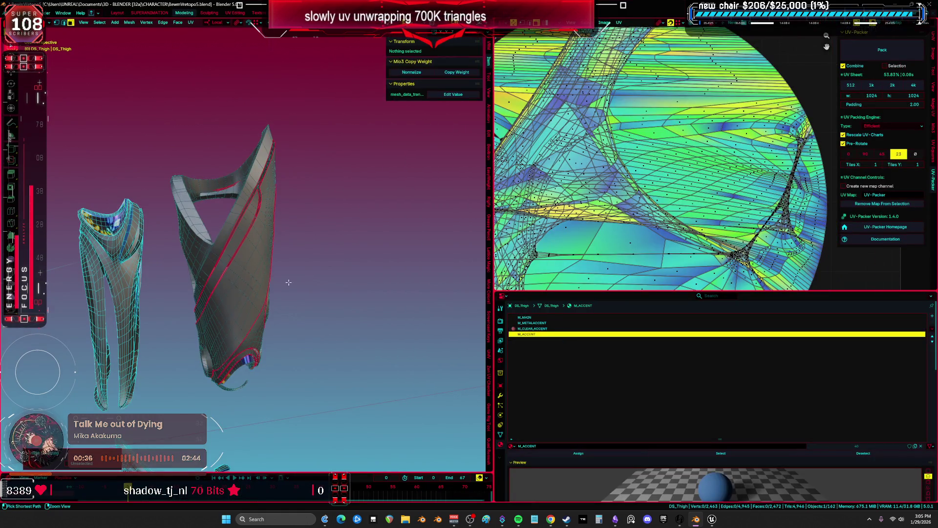
key(ctrl+space)
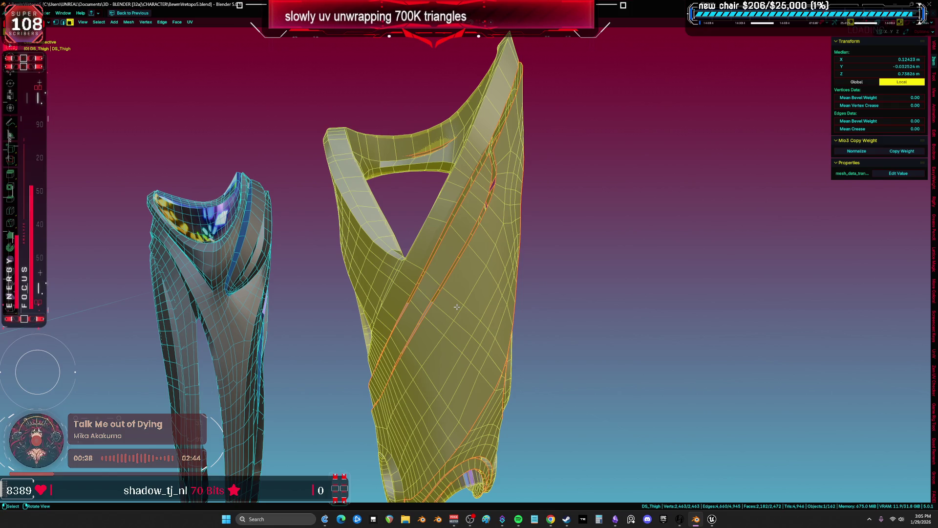
mouse_move(539, 257)
middle_down()
mouse_move(523, 235)
mouse_move(535, 216)
mouse_move(502, 184)
mouse_move(473, 214)
mouse_move(528, 170)
mouse_move(505, 166)
mouse_move(503, 155)
mouse_move(422, 190)
mouse_move(407, 188)
middle_up()
Mark a single edge on the thigh armor as a new seam
key(alt+a)
scroll(528, 171, up, 5)
click(529, 171)
key(ctrl+e)
click(524, 168)
mouse_move(485, 192)
middle_down()
mouse_move(389, 241)
mouse_move(427, 233)
mouse_move(467, 254)
mouse_move(384, 260)
middle_up()
Start a shortest edge path along the ring's rim from a selected vertex
key(a)
scroll(383, 259, up, 3)
alt+click(391, 180)
scroll(392, 178, up, 2)
mouse_move(392, 178)
middle_down()
mouse_move(371, 157)
mouse_move(318, 206)
middle_up()
click(294, 215)
mouse_move(399, 82)
middle_down()
mouse_move(402, 193)
mouse_move(556, 145)
middle_up()
middle_drag(657, 211, 606, 216)
ctrl+click(601, 217)
scroll(596, 217, up, 4)
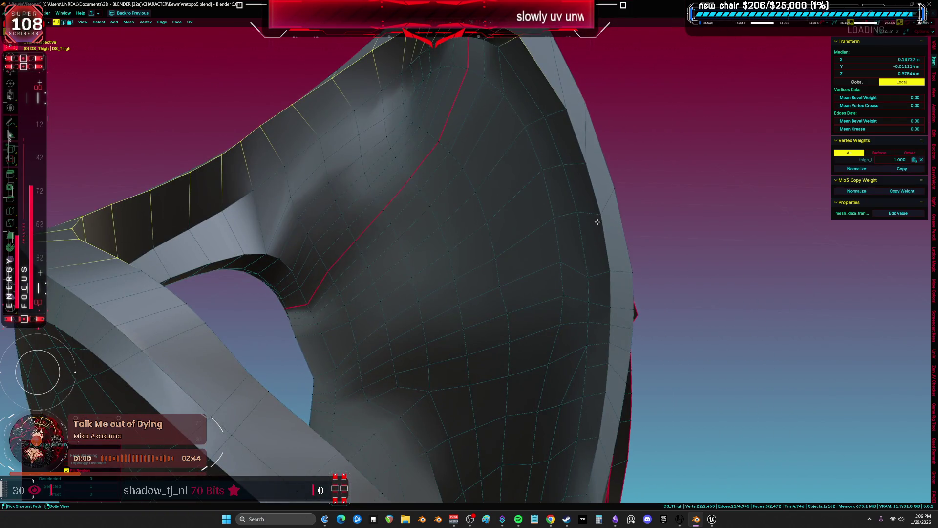
ctrl+click(610, 275)
middle_drag(610, 275, 595, 190)
Extend the shortest edge path further around the rim of the thigh ring
mouse_move(556, 286)
middle_down()
mouse_move(513, 325)
mouse_move(476, 331)
middle_up()
ctrl+click(410, 366)
mouse_move(411, 366)
middle_down()
mouse_move(342, 143)
mouse_move(469, 356)
middle_up()
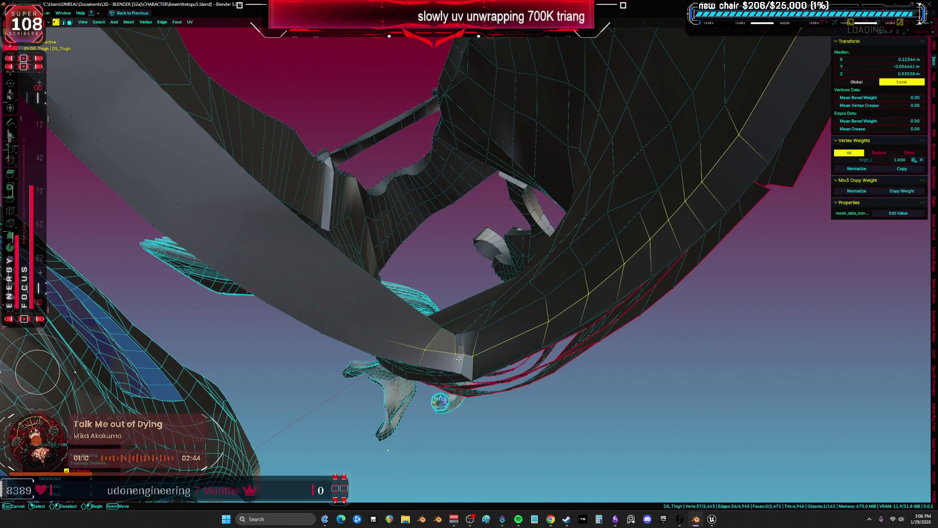
mouse_move(482, 332)
middle_down()
mouse_move(521, 262)
mouse_move(434, 239)
middle_up()
middle_drag(372, 277, 416, 119)
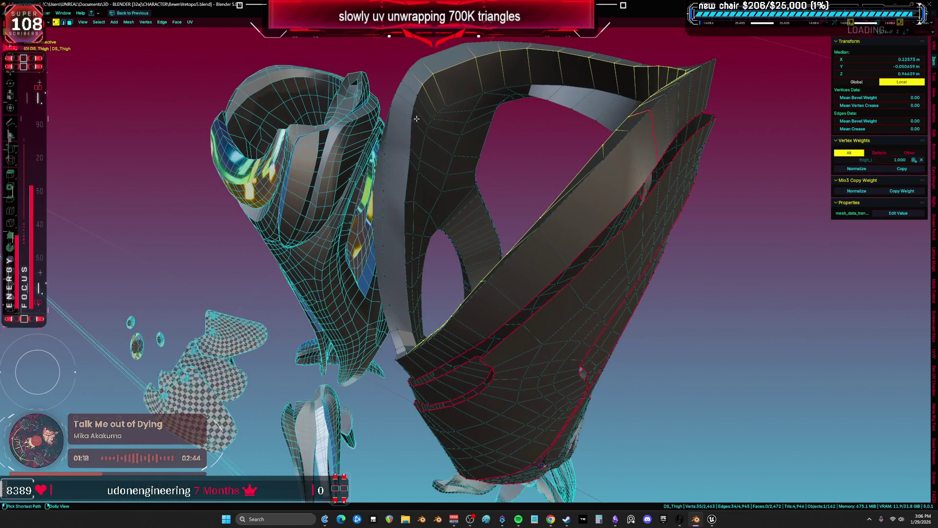
scroll(404, 203, up, 4)
ctrl+click(414, 215)
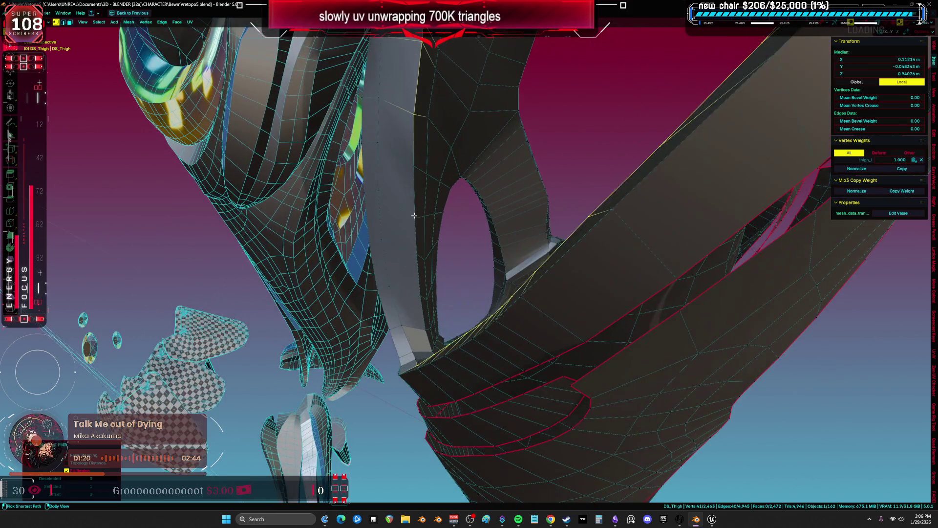
middle_drag(419, 292, 439, 237)
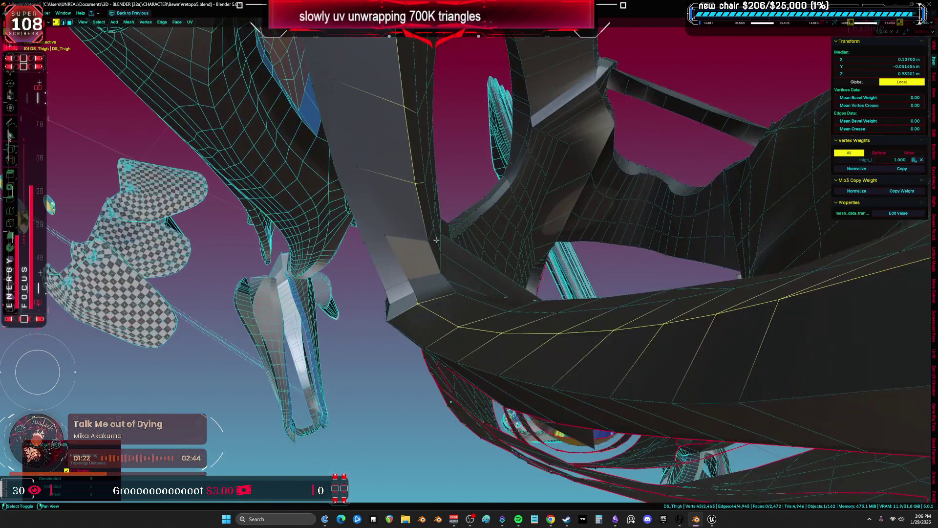
shift+click(432, 269)
scroll(435, 268, up, 3)
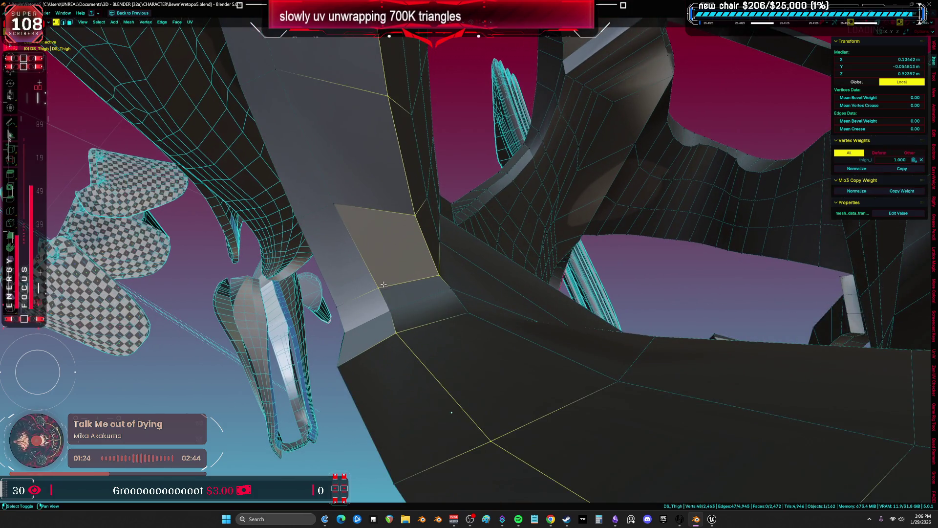
mouse_move(424, 297)
middle_down()
mouse_move(498, 283)
mouse_move(537, 289)
mouse_move(516, 200)
mouse_move(296, 241)
mouse_move(390, 194)
mouse_move(425, 211)
middle_up()
mouse_move(370, 188)
middle_down()
mouse_move(379, 241)
mouse_move(433, 292)
mouse_move(465, 286)
mouse_move(428, 251)
mouse_move(502, 173)
mouse_move(555, 216)
mouse_move(534, 173)
mouse_move(559, 297)
middle_up()
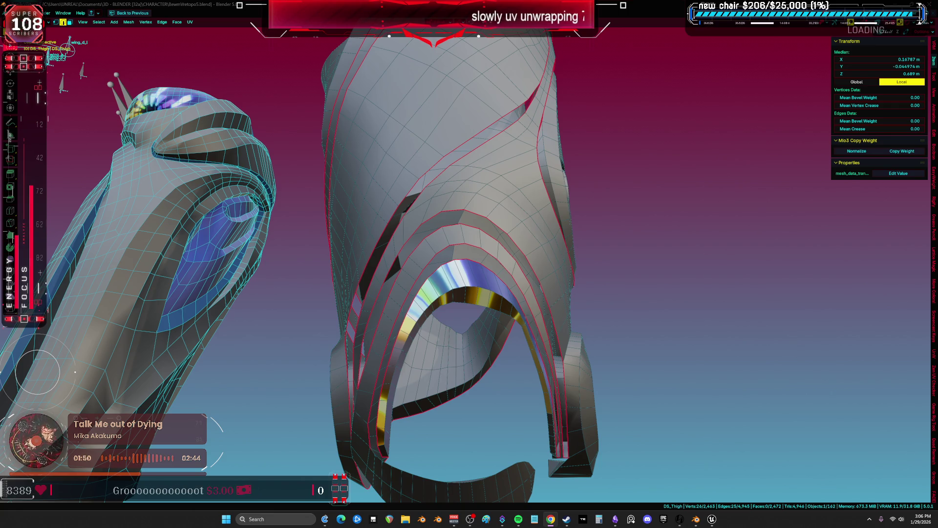
Isolate the thigh mesh in local view and return to Edit Mode with nothing selected
mouse_move(484, 299)
middle_down()
mouse_move(526, 297)
mouse_move(571, 230)
mouse_move(655, 288)
middle_up()
key(ctrl+Tab)
click(540, 282)
key(slash)
key(Tab)
key(a)
scroll(530, 278, up, 5)
key(alt+a)
Switch to wireframe shading and select the 12-vertex loop around the round hole
mouse_move(562, 287)
middle_down()
mouse_move(371, 304)
mouse_move(439, 281)
middle_up()
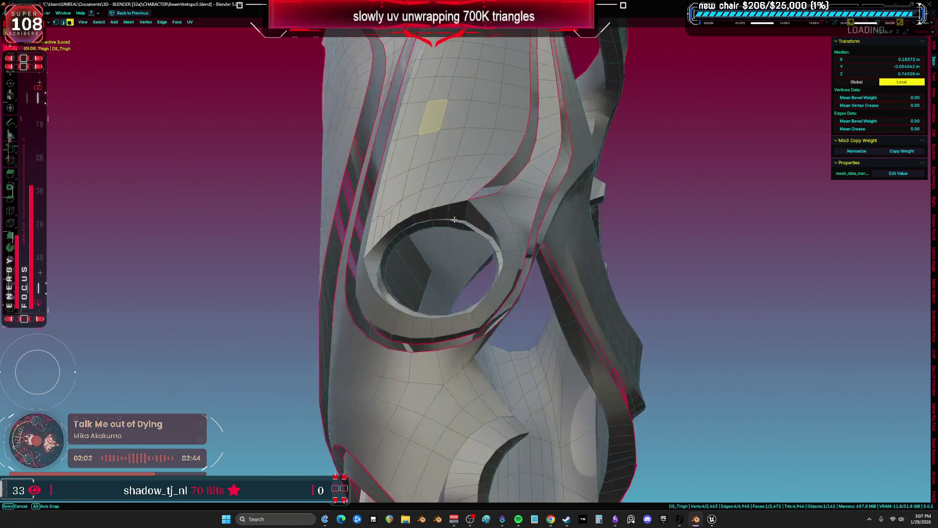
mouse_move(459, 213)
middle_down()
mouse_move(404, 220)
mouse_move(385, 235)
mouse_move(434, 223)
mouse_move(562, 252)
mouse_move(503, 288)
mouse_move(425, 313)
middle_up()
right_click(422, 327)
click(423, 329)
mouse_move(446, 354)
middle_down()
mouse_move(456, 331)
mouse_move(455, 359)
mouse_move(511, 305)
mouse_move(403, 304)
middle_up()
key(z)
click(469, 305)
alt+click(423, 265)
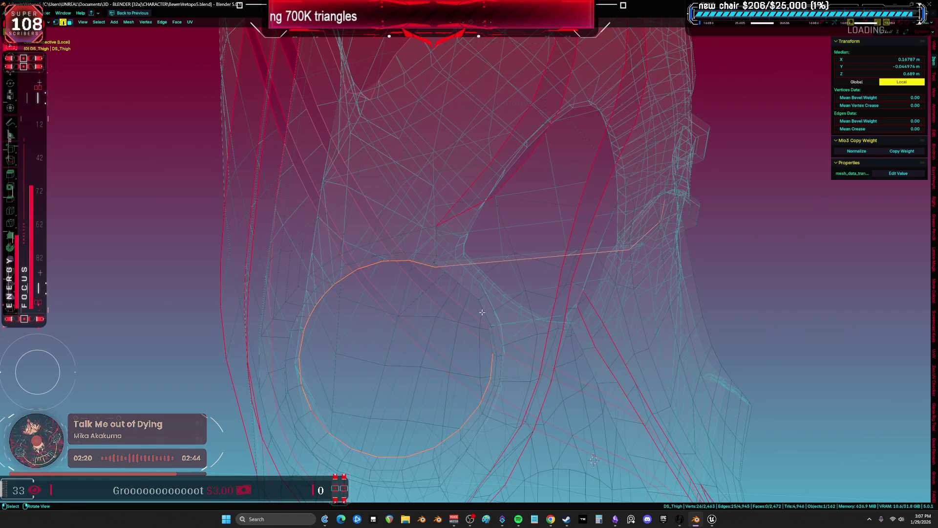
Bring the Obsidian canvas forward and move the Advanced image card up and left
key(super+shift+s)
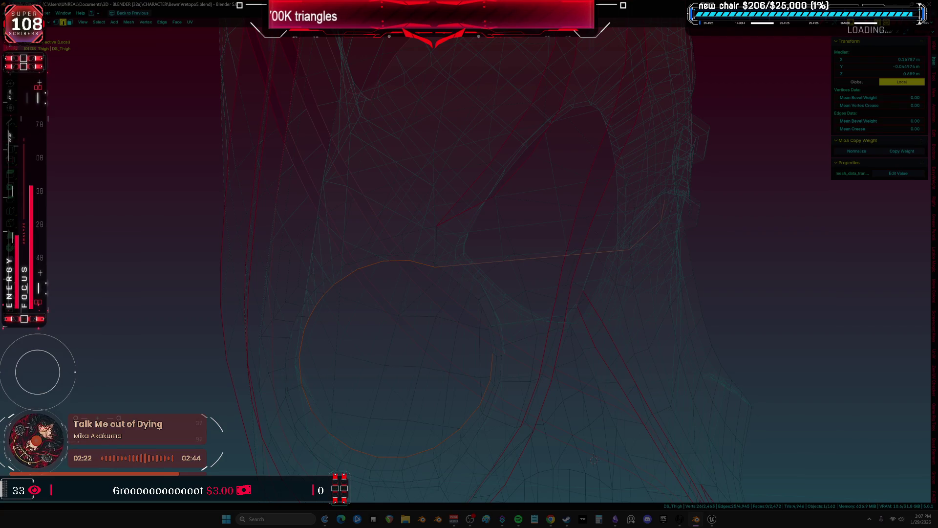
key(Escape)
click(615, 519)
scroll(564, 329, down, 2)
mouse_move(625, 272)
mouse_down()
mouse_move(625, 264)
mouse_move(366, 211)
mouse_up()
click(670, 182)
scroll(670, 182, up, 5)
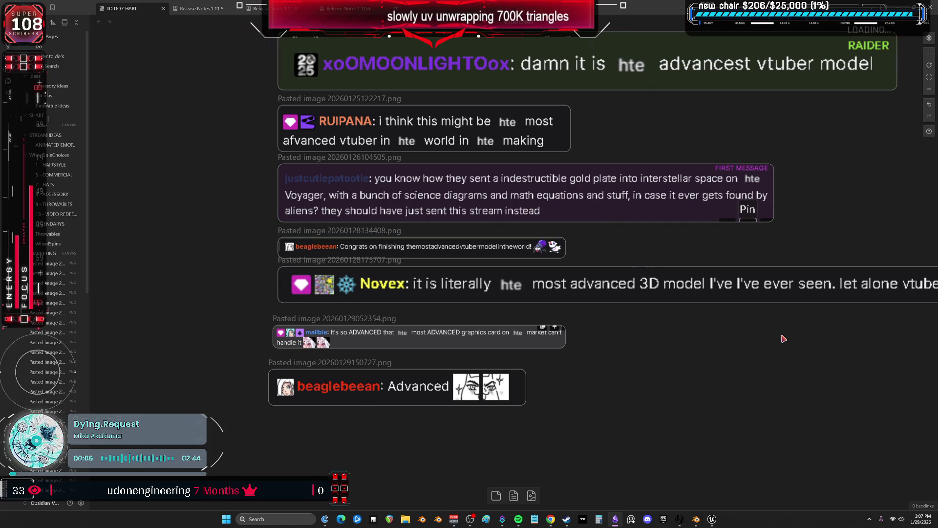
Scroll the Obsidian canvas, return to Blender, and mark one ring edge as a seam
scroll(699, 377, down, 3)
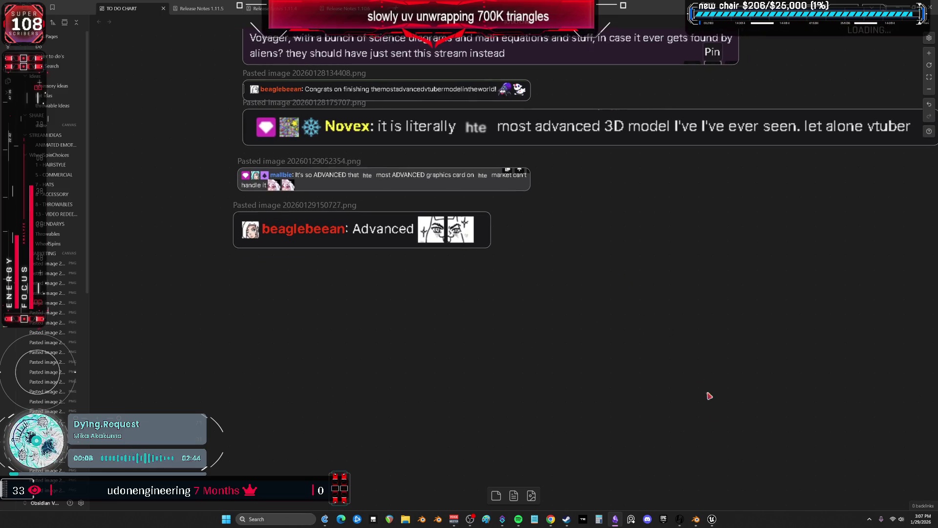
click(696, 522)
mouse_move(521, 254)
middle_down()
mouse_move(582, 237)
mouse_move(459, 249)
mouse_move(531, 254)
mouse_move(479, 243)
mouse_move(504, 311)
mouse_move(508, 276)
mouse_move(455, 136)
mouse_move(518, 273)
mouse_move(564, 289)
mouse_move(440, 272)
mouse_move(429, 247)
mouse_move(439, 248)
mouse_move(407, 238)
mouse_move(450, 253)
mouse_move(630, 242)
mouse_move(586, 239)
mouse_move(509, 191)
middle_up()
click(503, 311)
scroll(510, 304, up, 2)
click(521, 280)
Select two more edges on the ring for the next seam
click(439, 248)
shift+click(399, 217)
scroll(399, 217, down, 5)
right_click(450, 253)
Add another ring edge and mark the selected ring edges as a seam
click(449, 253)
mouse_move(441, 239)
middle_down()
mouse_move(419, 248)
mouse_move(406, 285)
mouse_move(513, 299)
mouse_move(497, 357)
middle_up()
shift+click(559, 307)
click(574, 308)
mouse_move(575, 308)
middle_down()
mouse_move(555, 304)
mouse_move(539, 315)
mouse_move(538, 247)
middle_up()
Select the edge loop around the small crossbar
key(a)
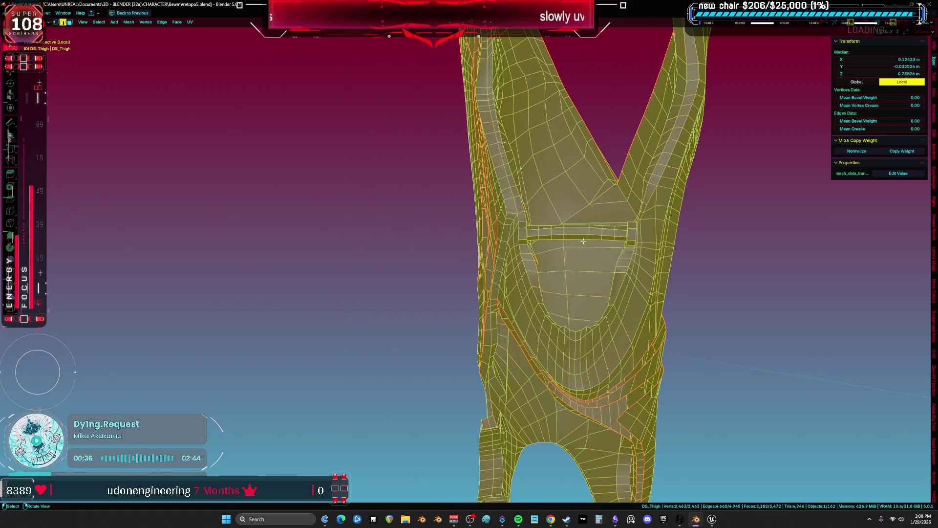
scroll(537, 248, up, 2)
click(497, 232)
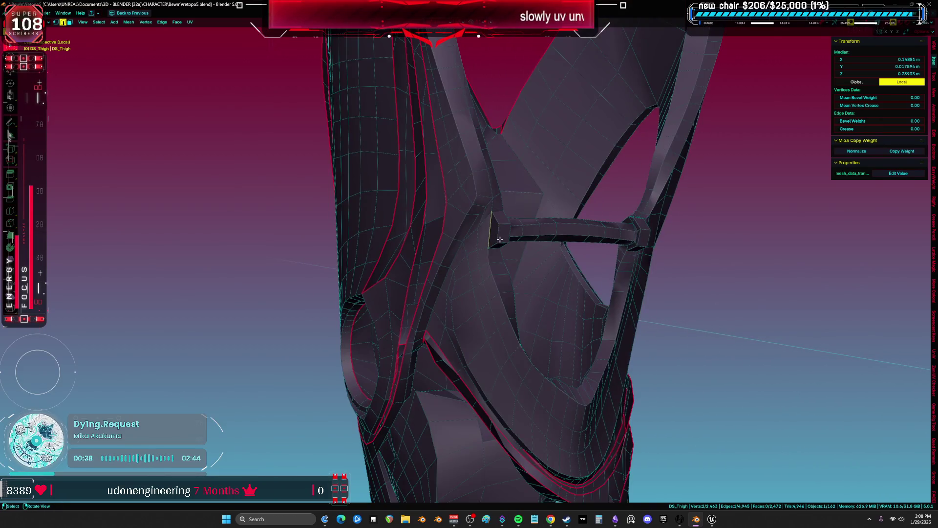
middle_drag(499, 239, 494, 226)
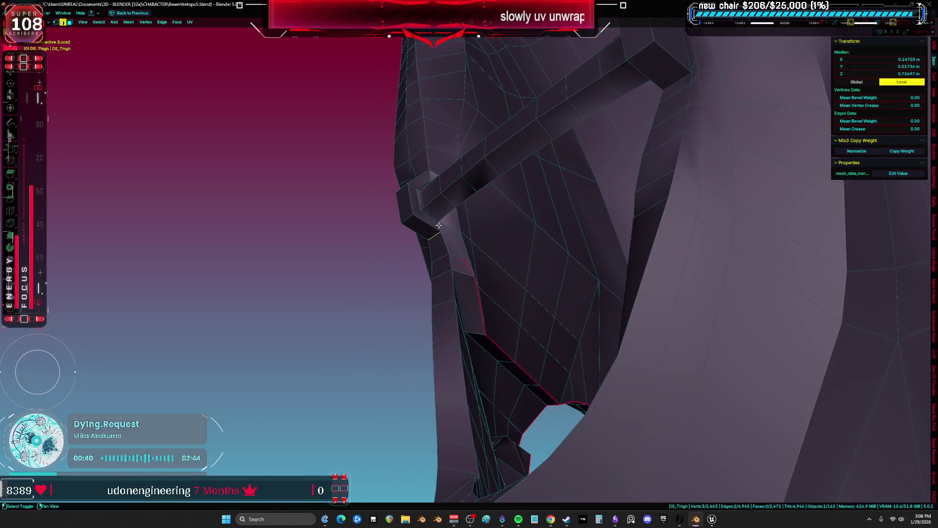
alt+shift+click(447, 213)
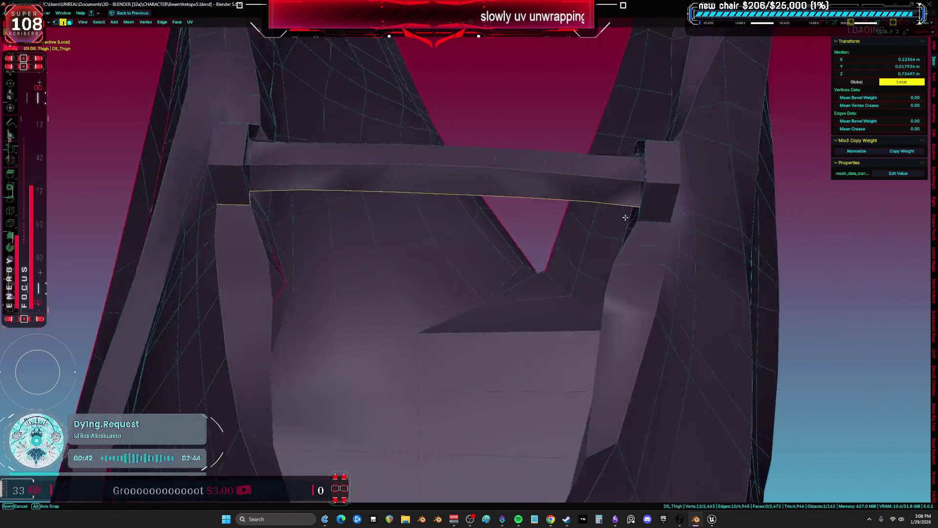